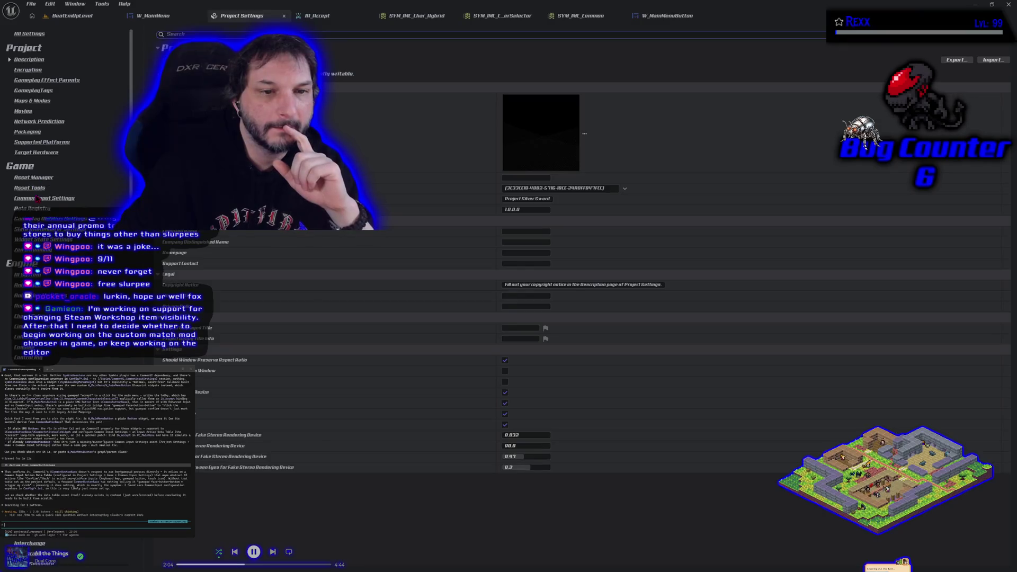
Step: Open Common Input Settings and review the Input Data and Action Domain Table options unchanged
left_click(38, 199)
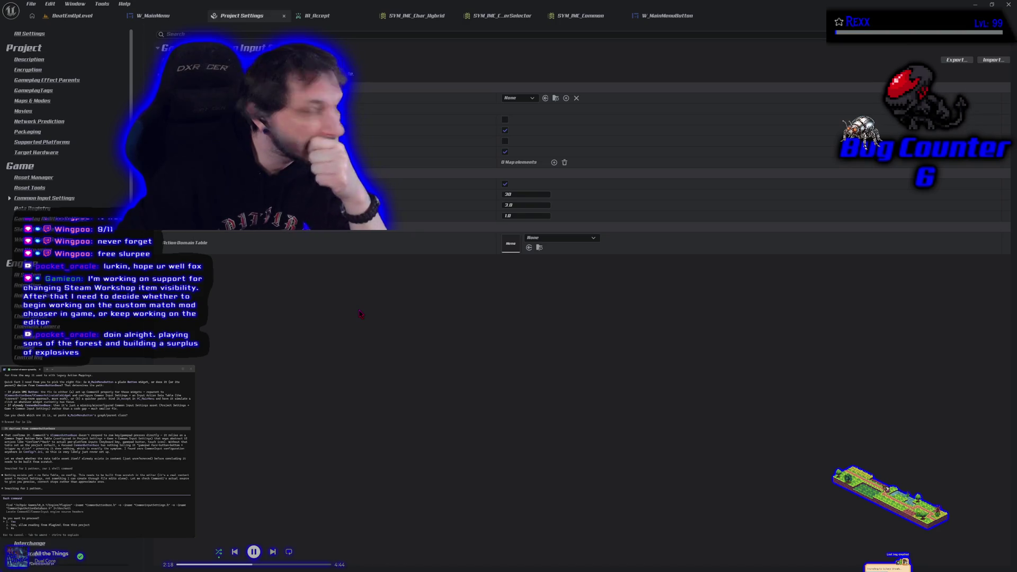
left_click(532, 98)
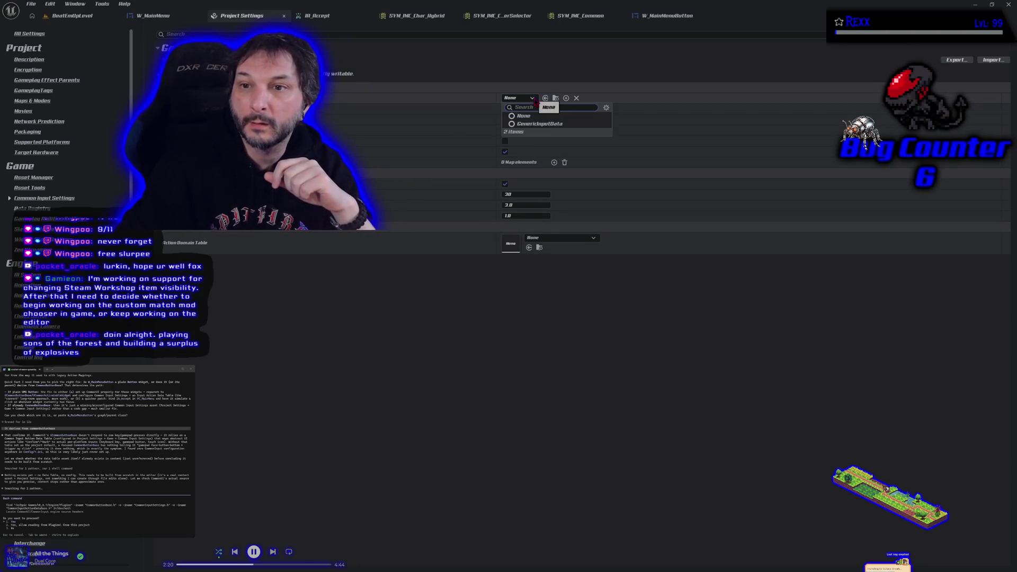
left_click(523, 116)
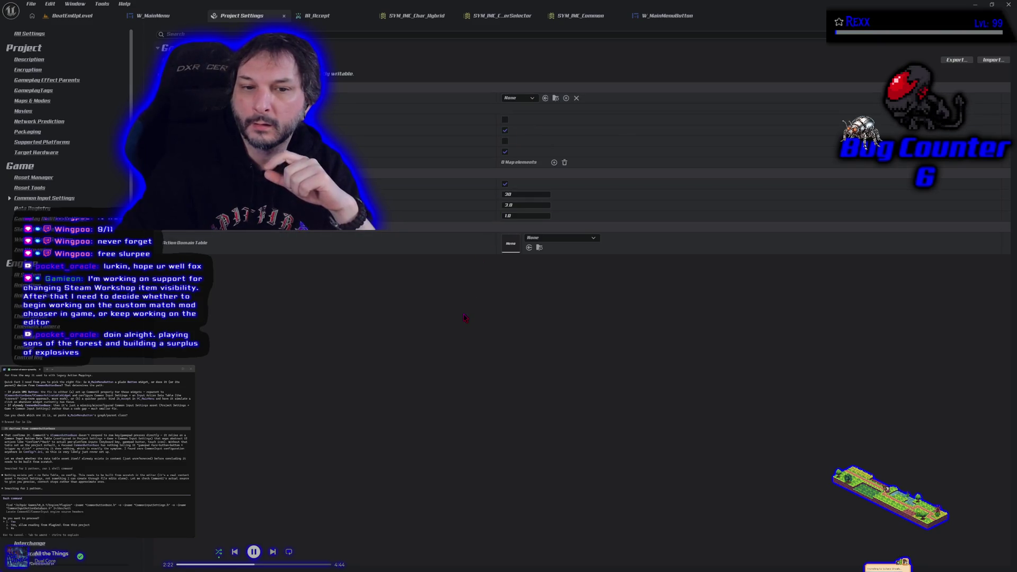
left_click(532, 238)
left_click(535, 266)
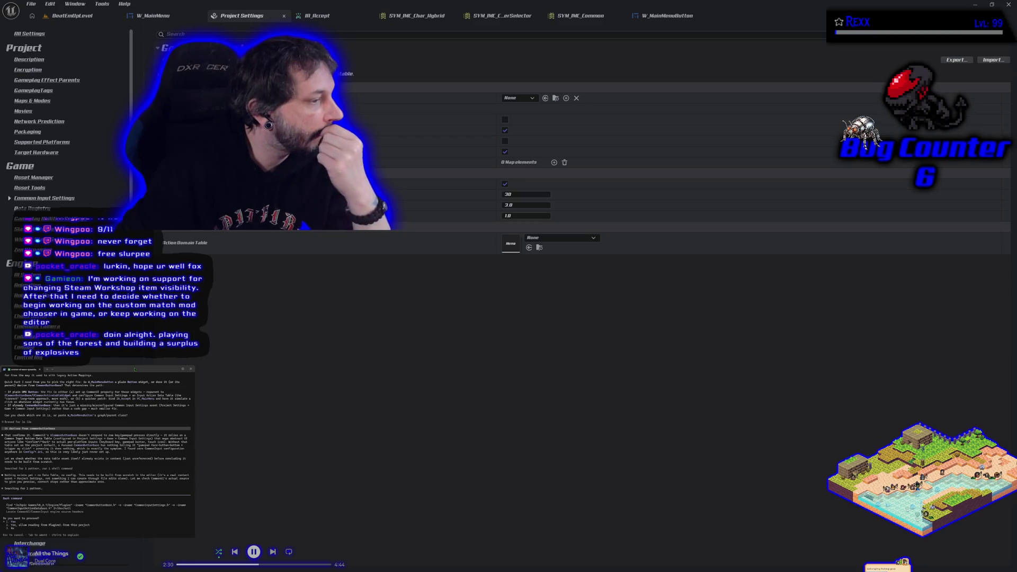
Step: Approve the coding assistant's pending commands and file reads, then expand the Platform Input section
key("Return")
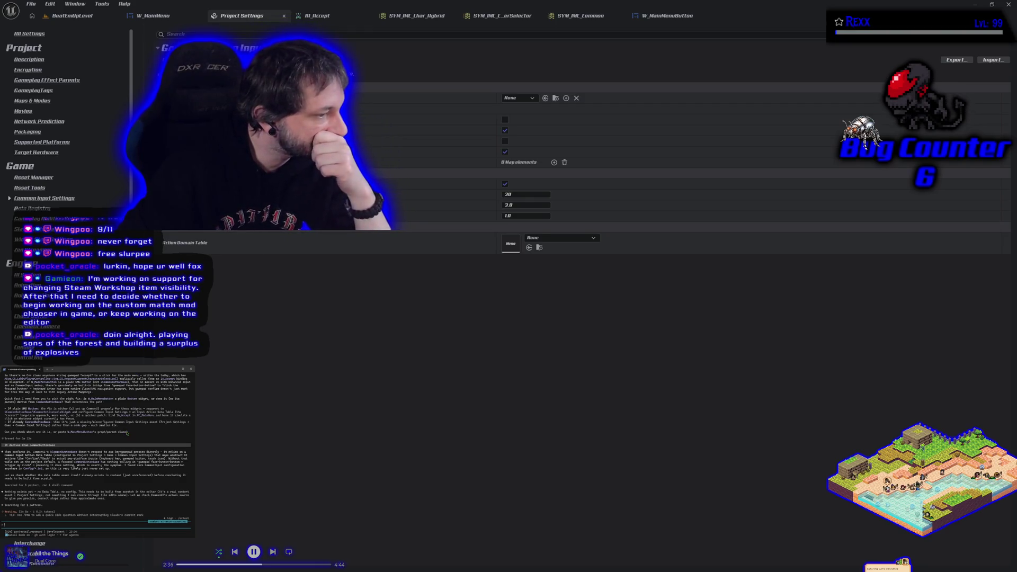
key("Return")
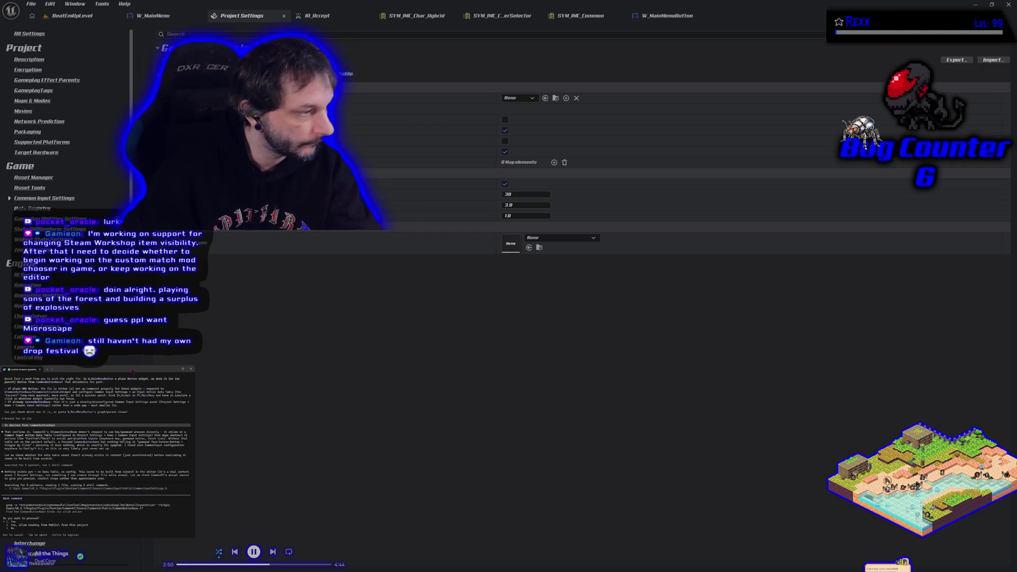
key("Return")
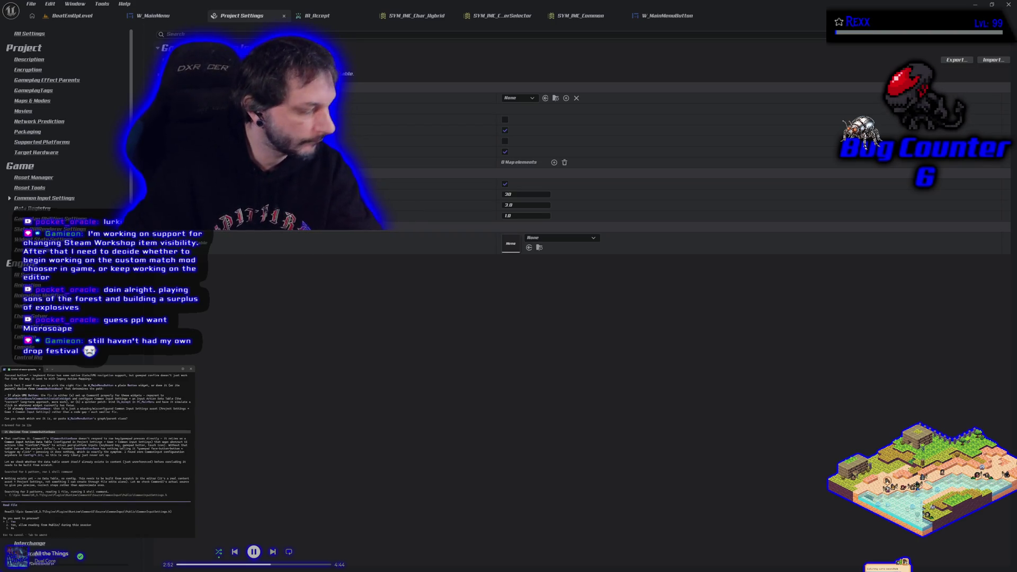
key("Return")
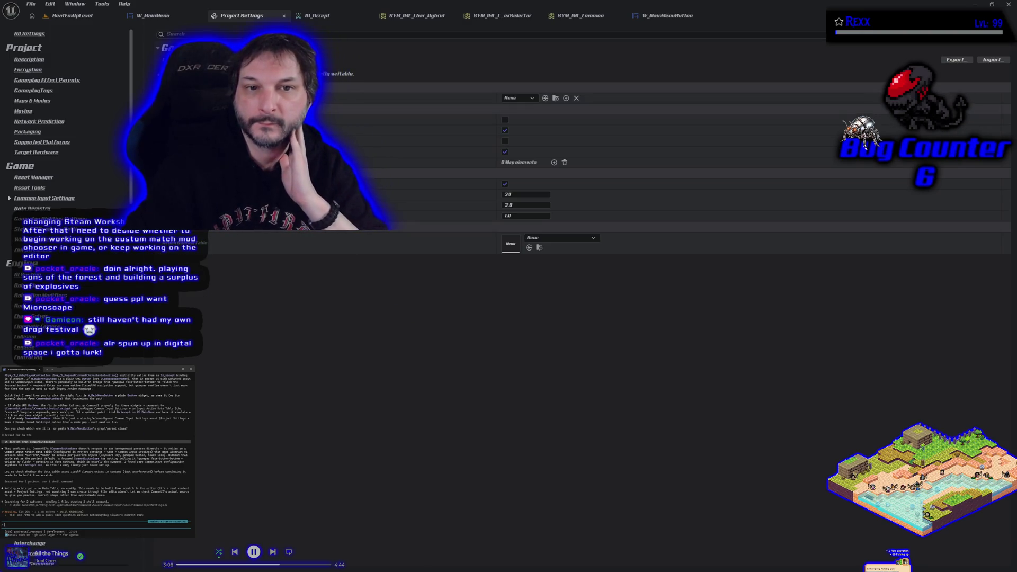
left_click(175, 109)
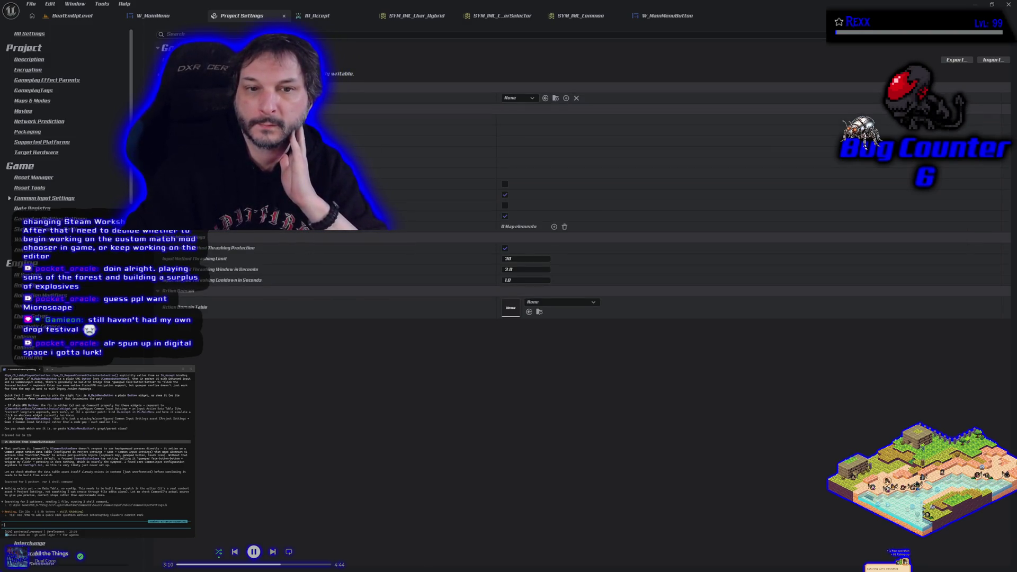
Step: Expand the platform's default input options and check Default Input Type, leaving Mouse and Keyboard
left_click(174, 173)
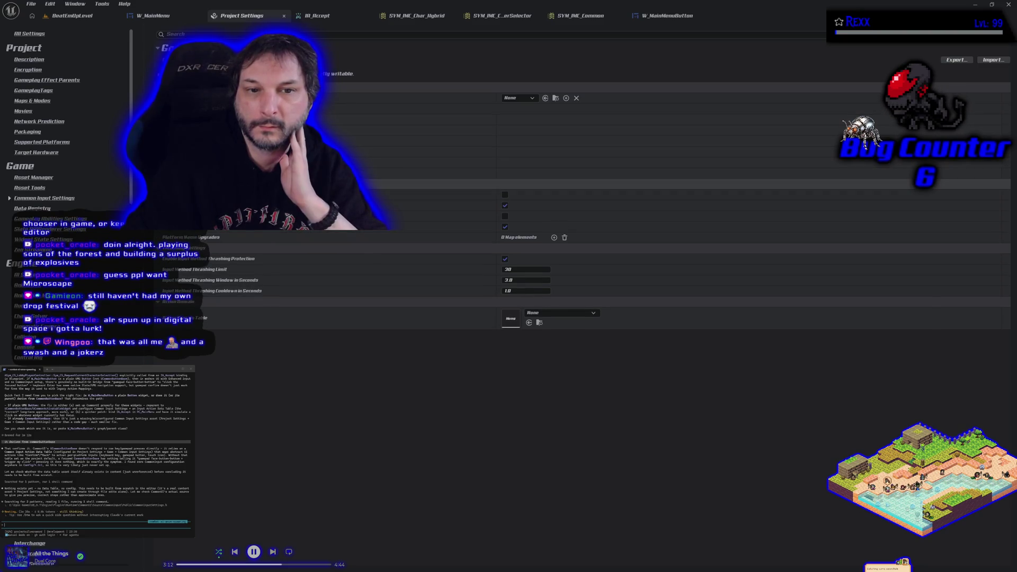
left_click(174, 184)
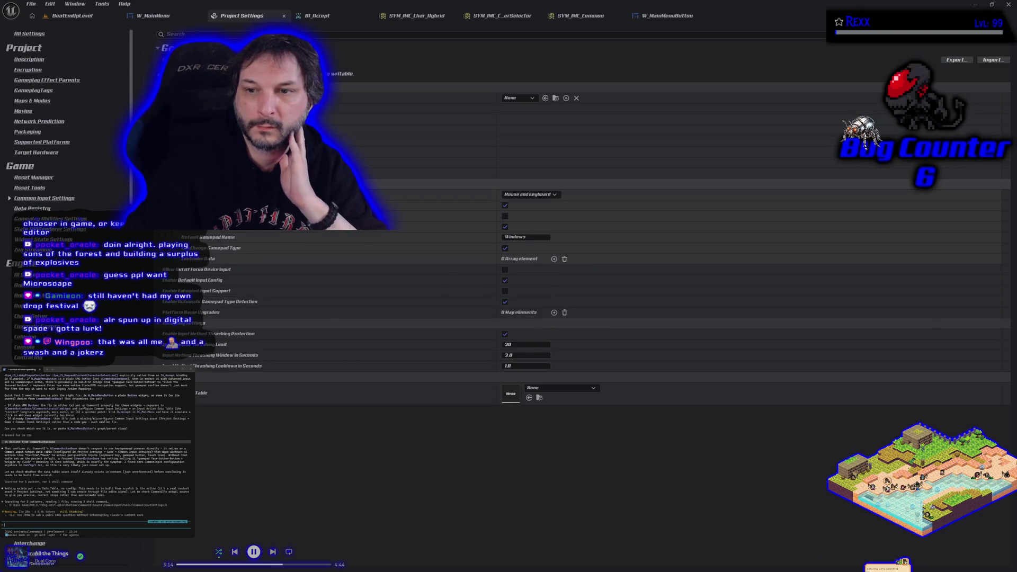
left_click(555, 194)
left_click(560, 199)
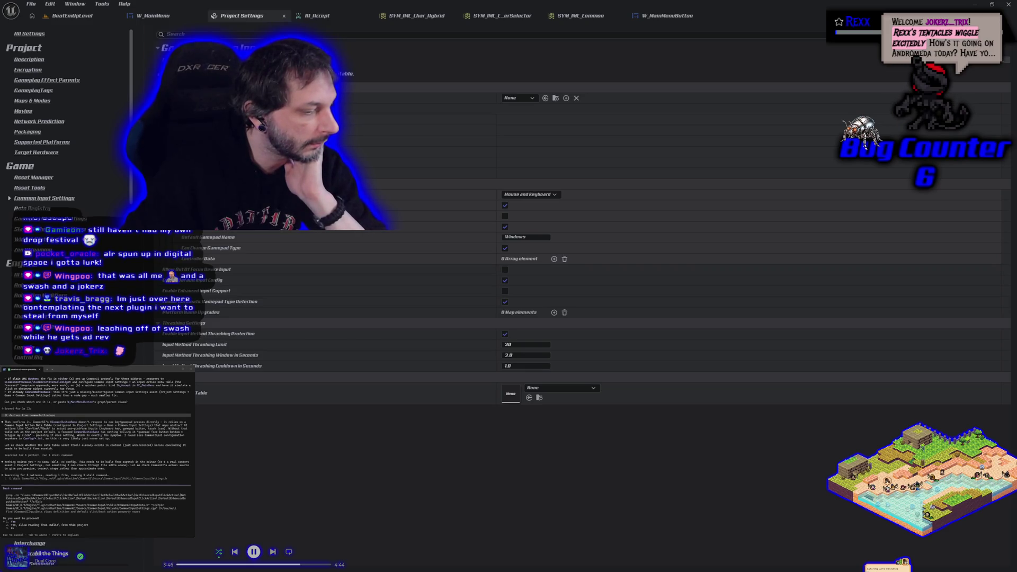
Step: Switch to the browser and load the Microscape website in a new tab
key("alt+Tab")
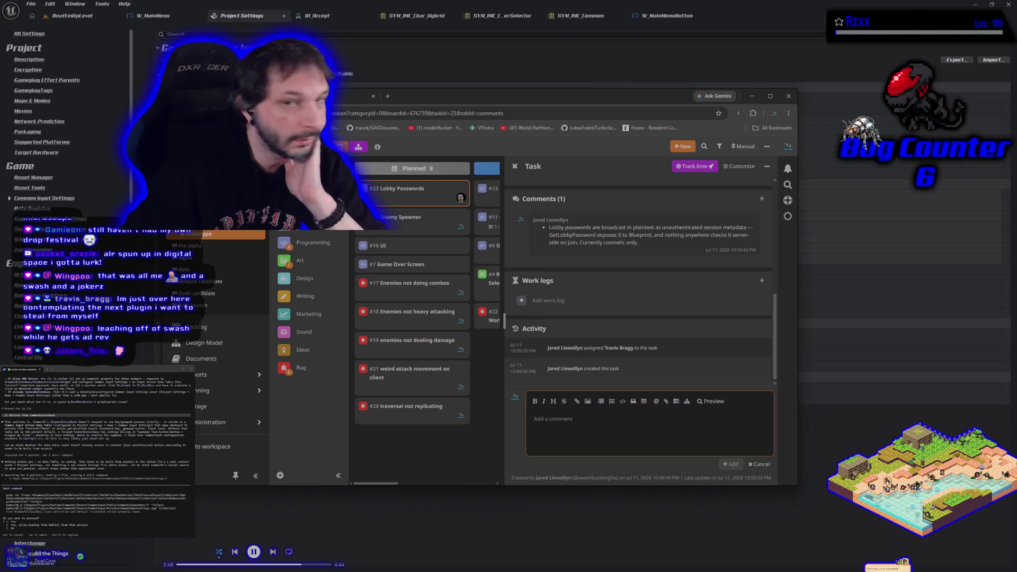
key("ctrl+t")
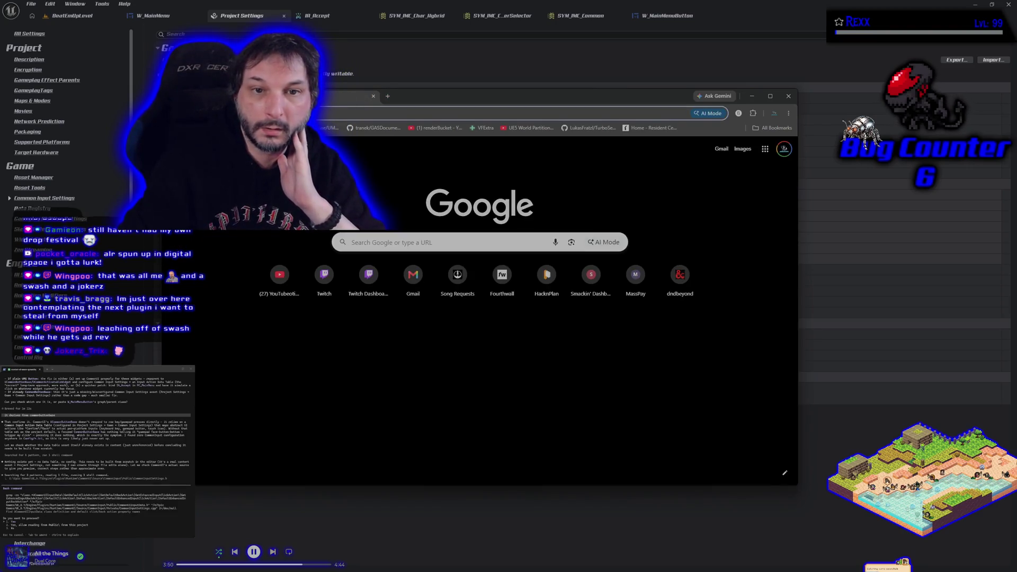
type("microscape")
key("Return")
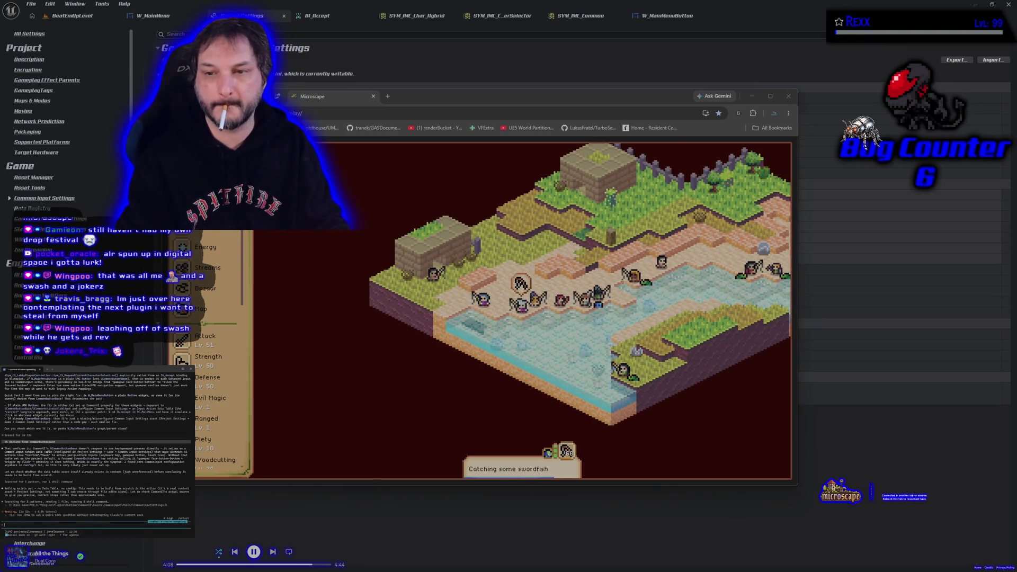
Step: Open Microscape's settings panel, then close the tab and browser to return to the editor
scroll(204, 348, "down", 5)
scroll(205, 348, "down", 3)
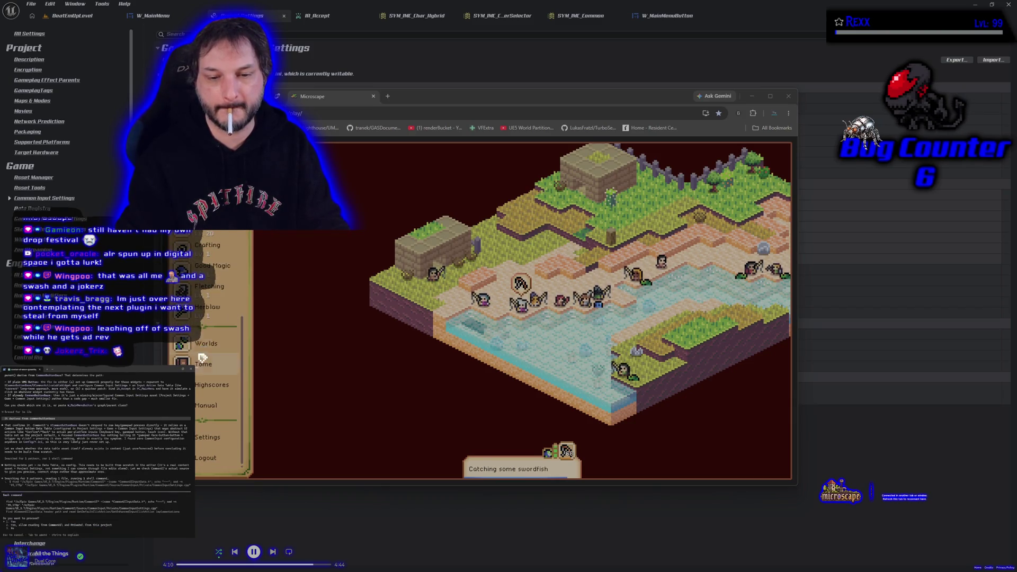
left_click(207, 437)
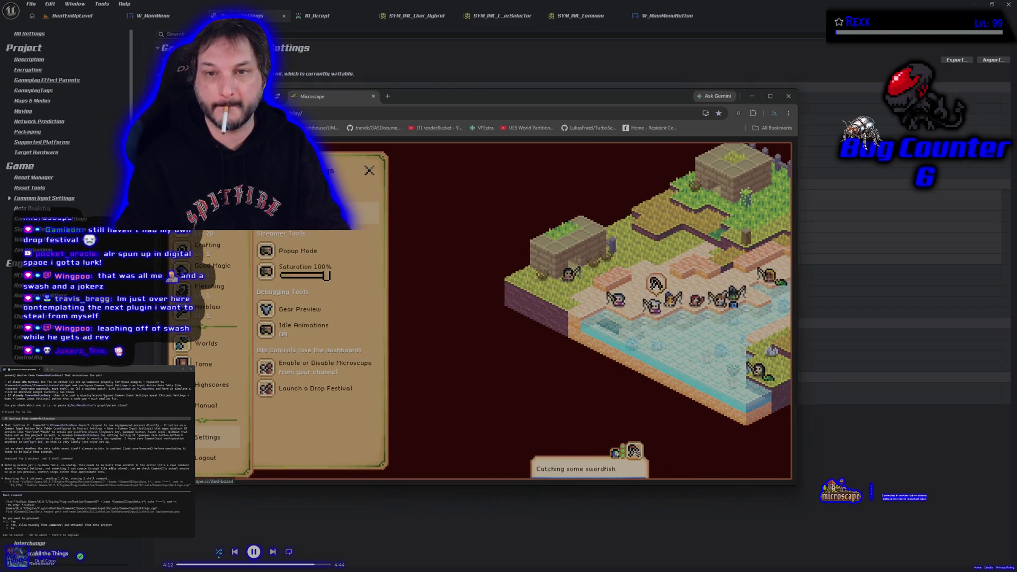
left_click(374, 95)
left_click(752, 96)
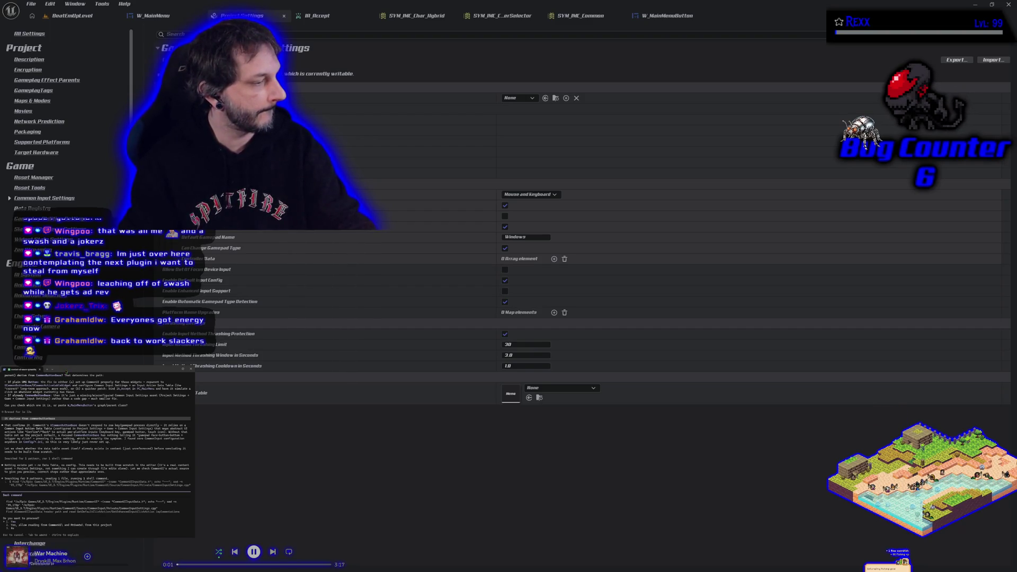
Step: Reply 'ok let me try that and get back to you', recheck Input Data classes, then go to BeatEmUpLevel
key("Return")
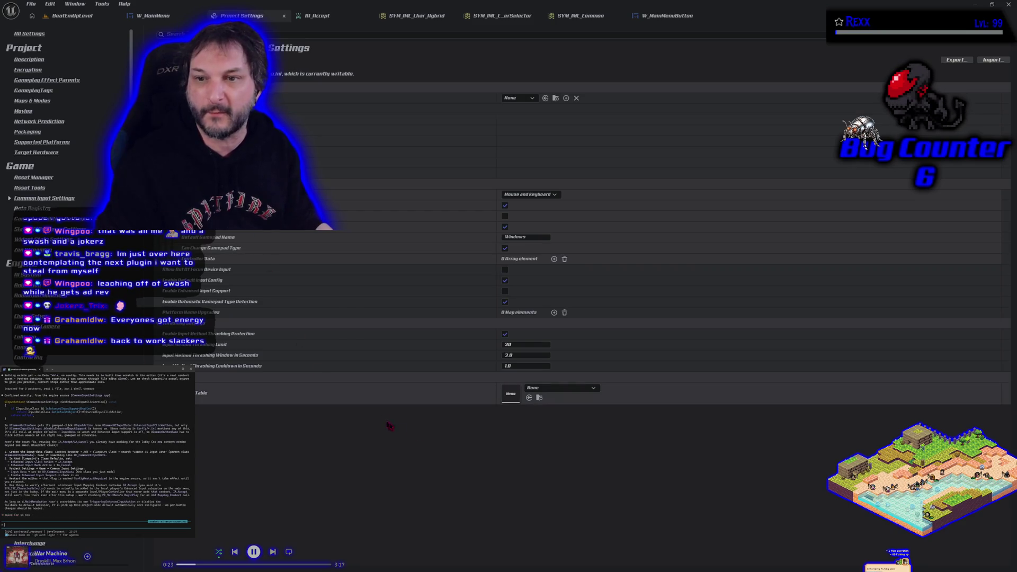
type("ok let me try that and get back to you")
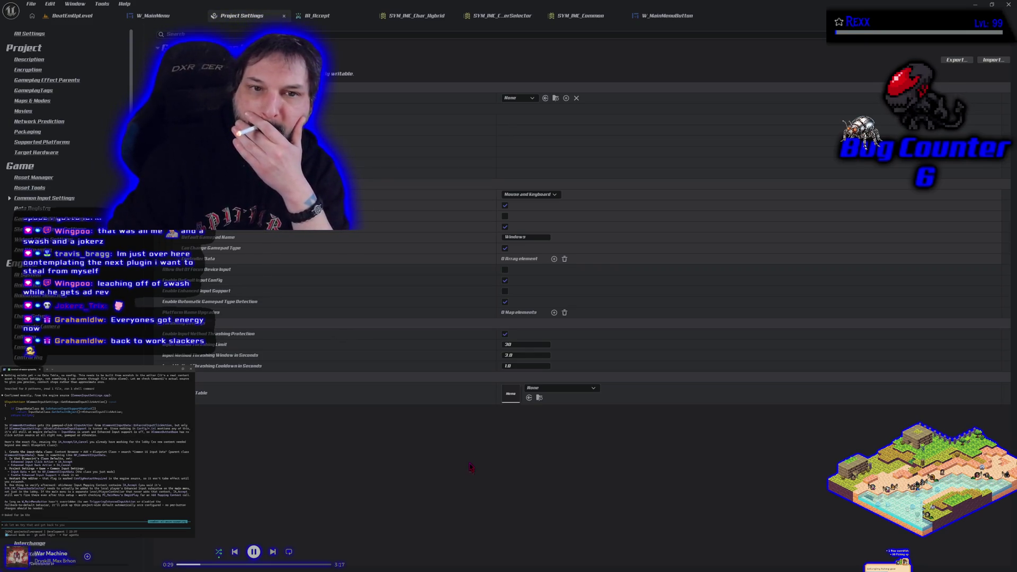
left_click(518, 98)
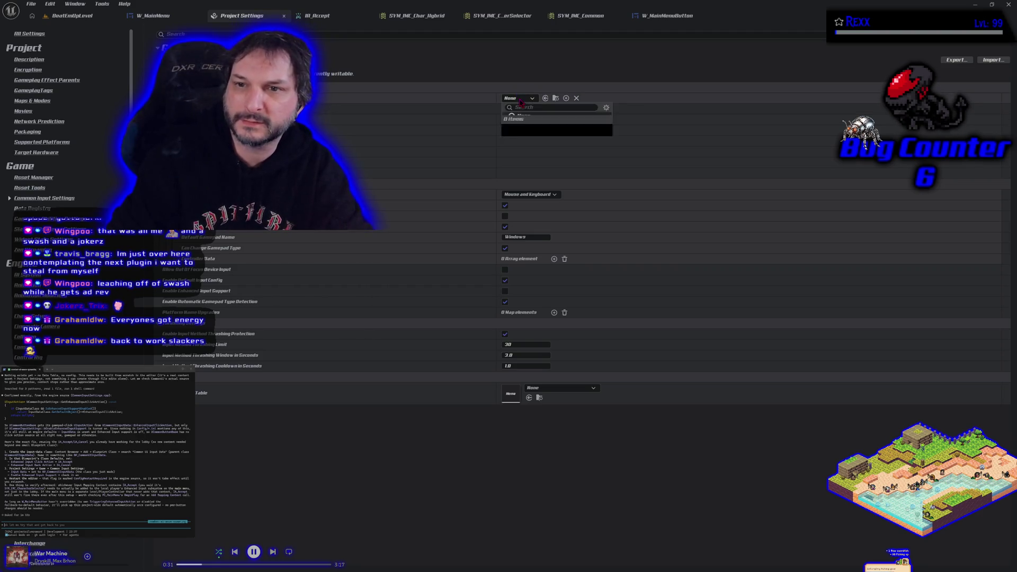
key("Escape")
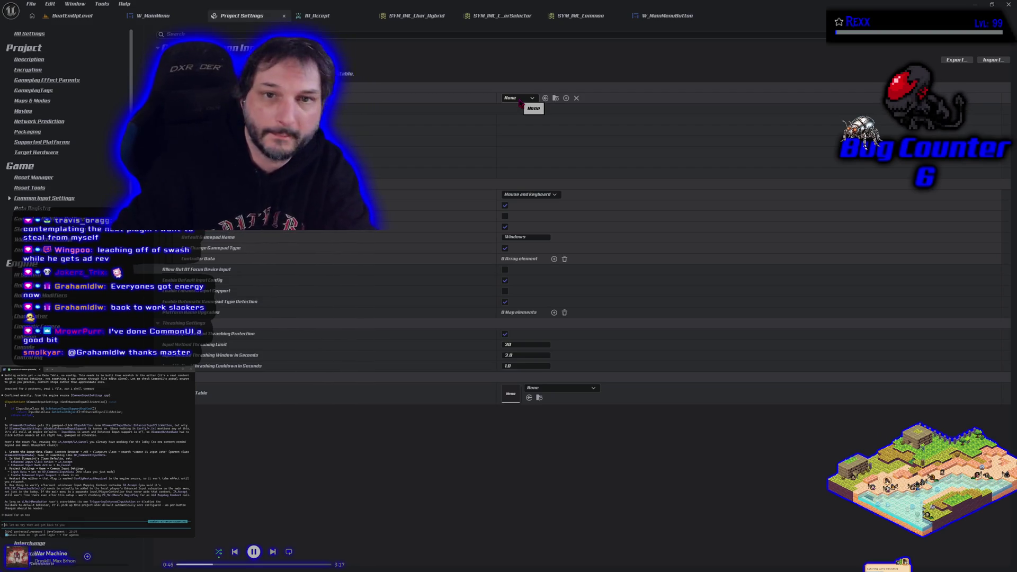
left_click(84, 15)
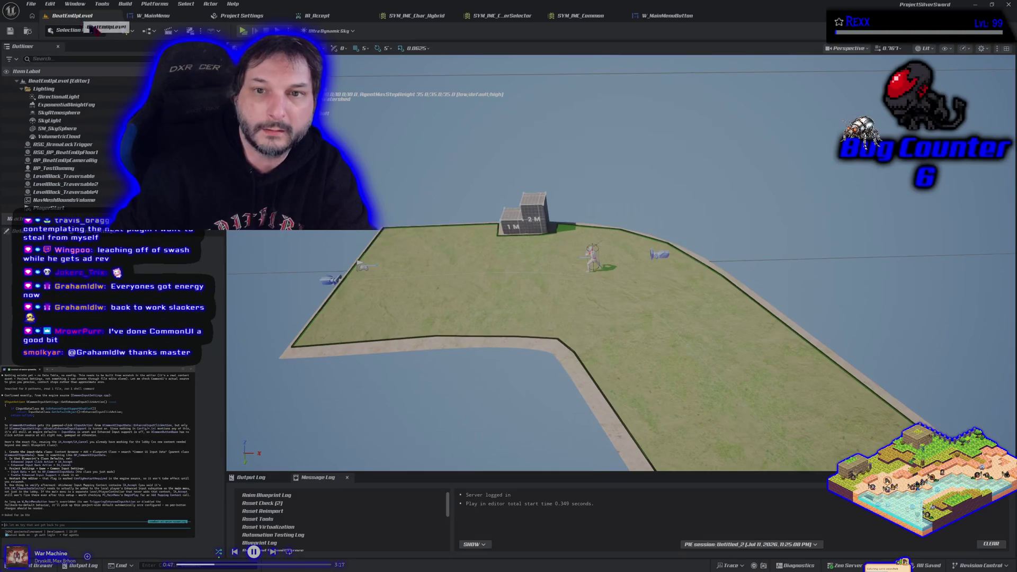
Step: Open the MainMenu level from ASG_Content > Levels and start a play preview
key("ctrl+space")
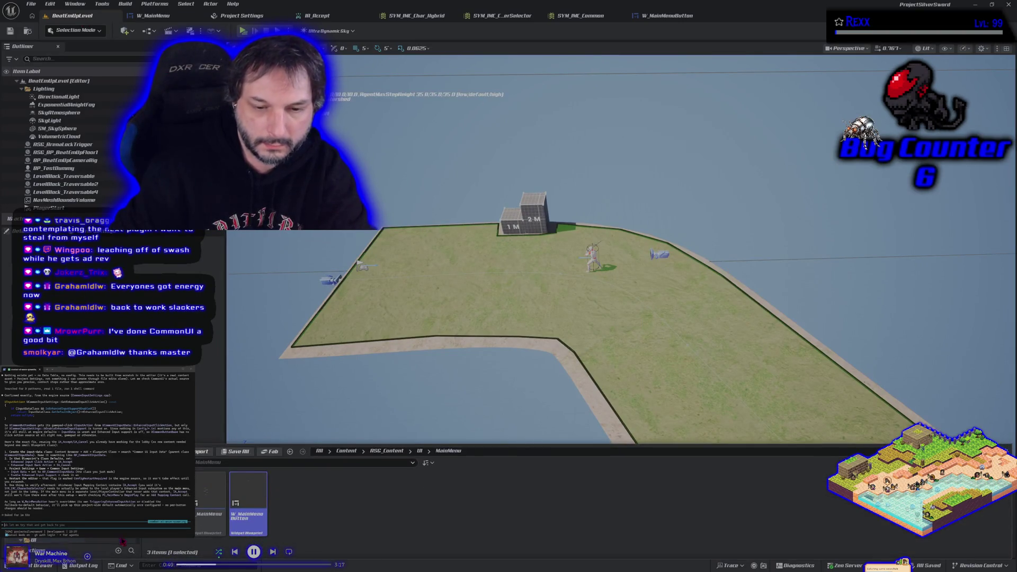
scroll(69, 541, "up", 3)
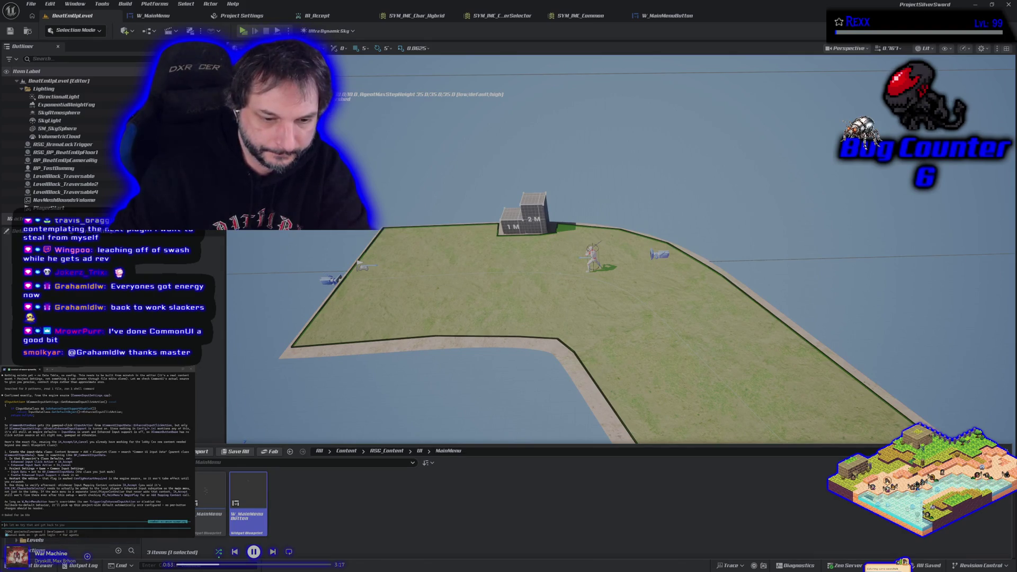
left_click(37, 540)
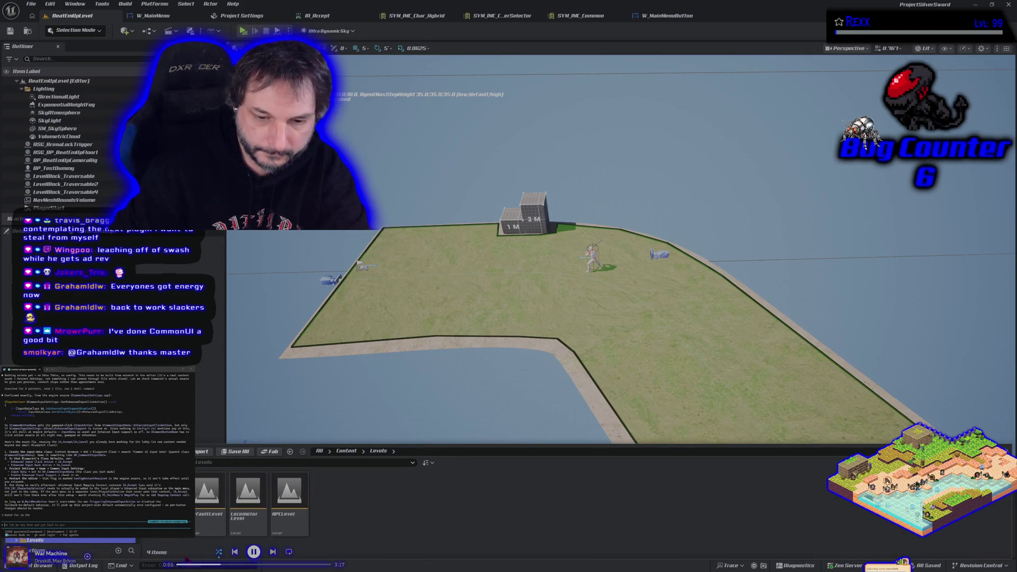
scroll(68, 540, "down", 2)
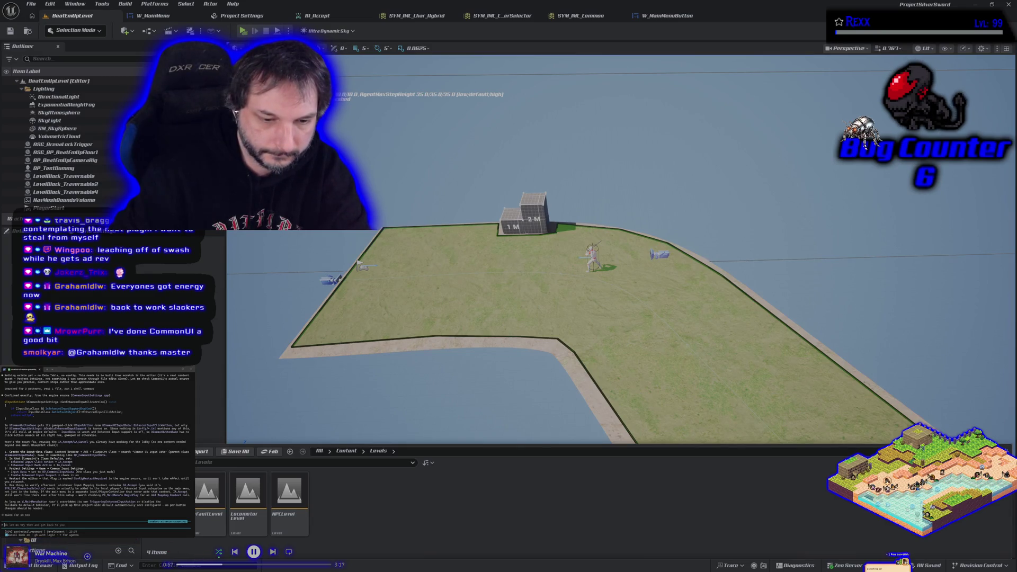
left_click(69, 536)
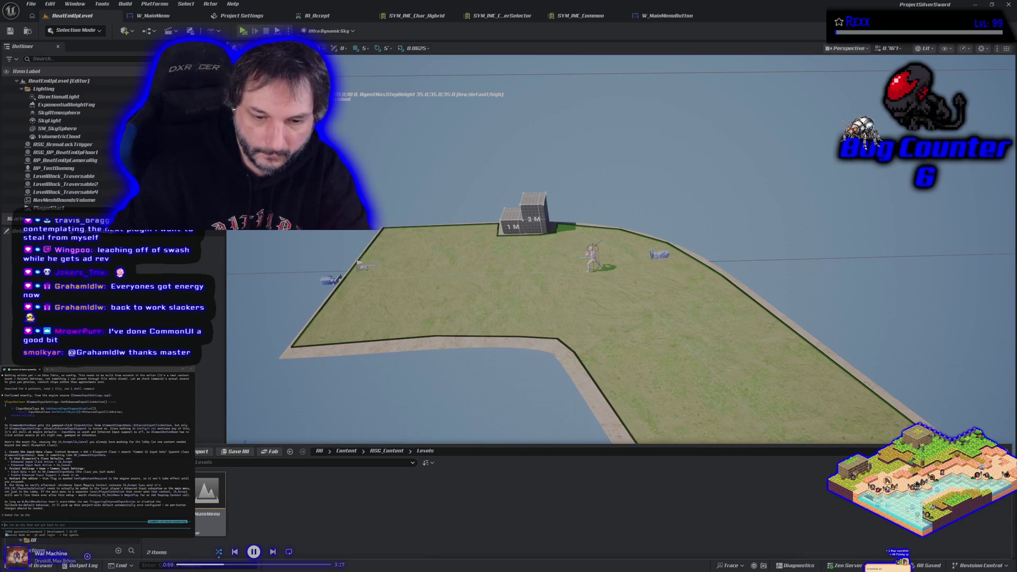
double_click(221, 484)
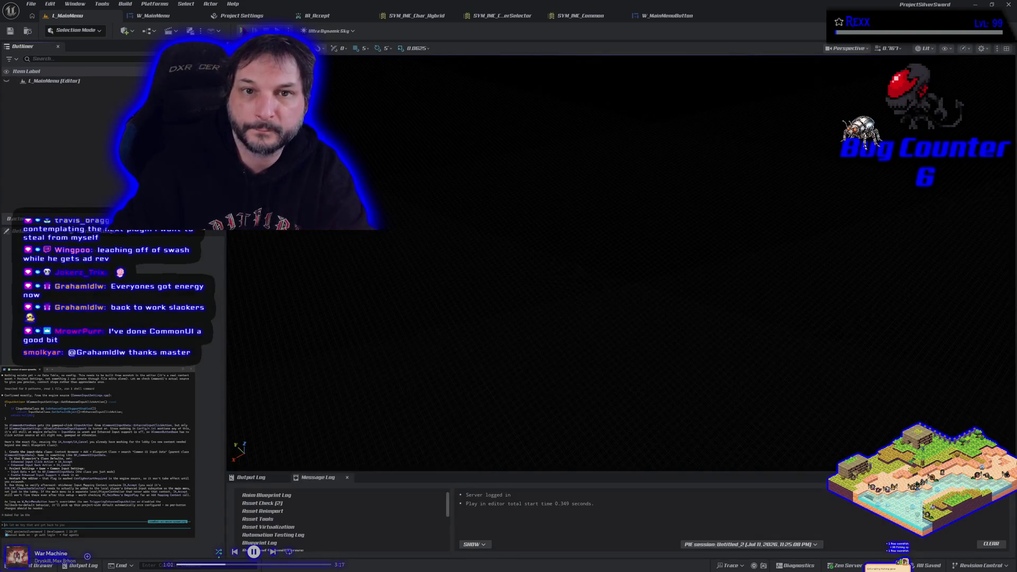
key("alt+p")
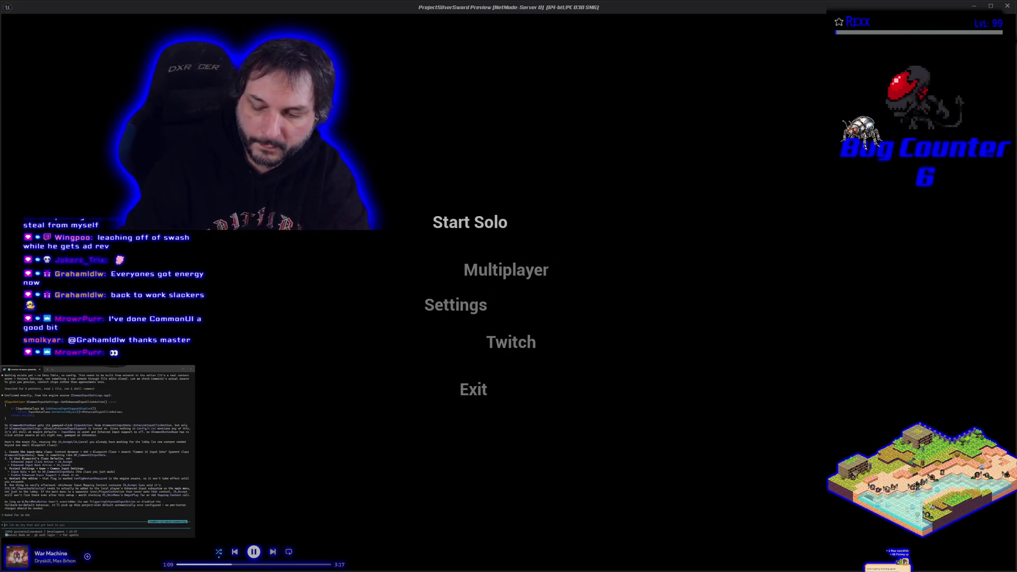
Step: Test Up/Down arrow focus across the main menu buttons, then end the play session
key("Down")
key("Down")
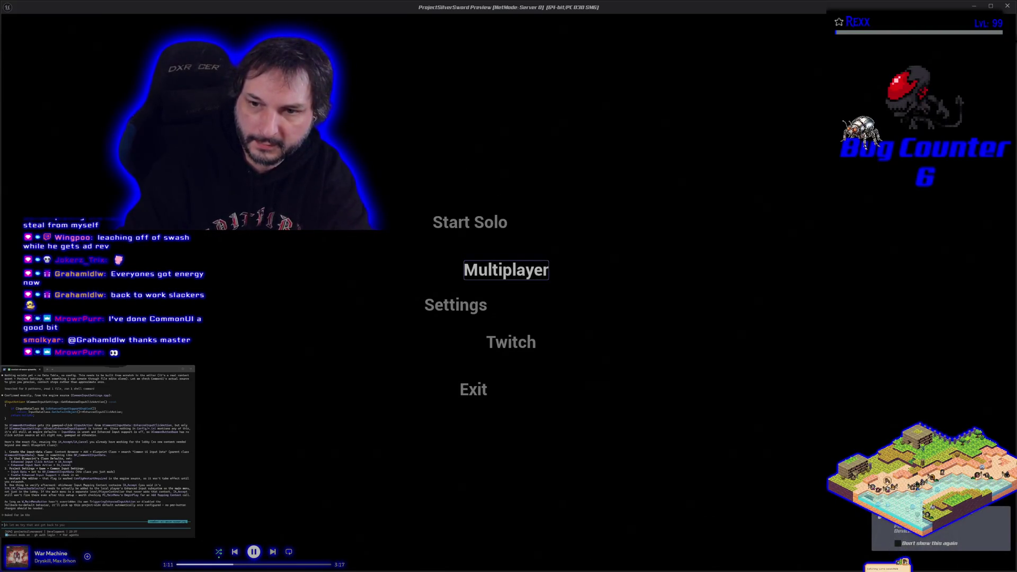
key("Up")
key("Down")
key("Down")
key("Down")
key("Up")
key("Up")
key("Up")
key("Up")
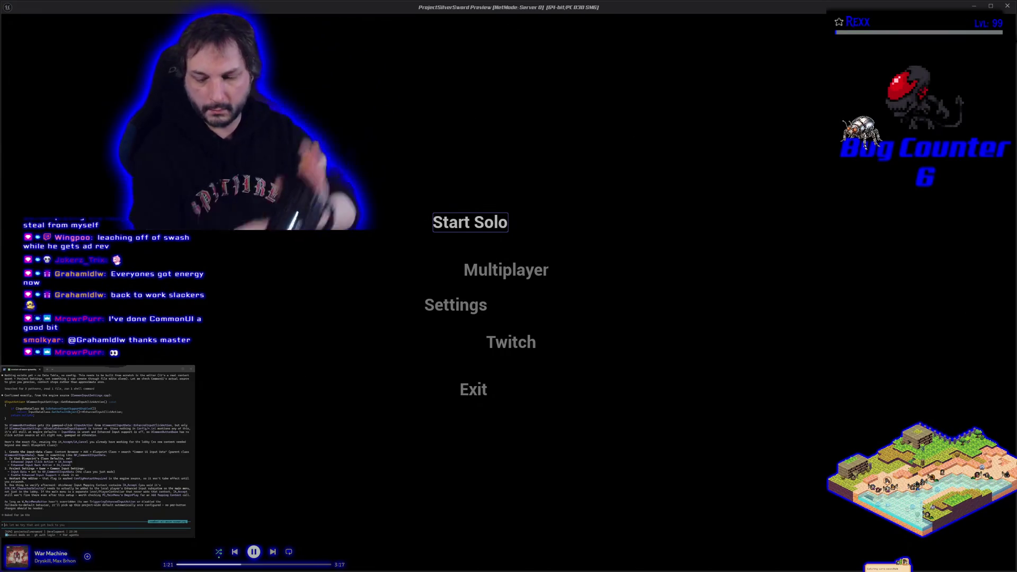
key("Escape")
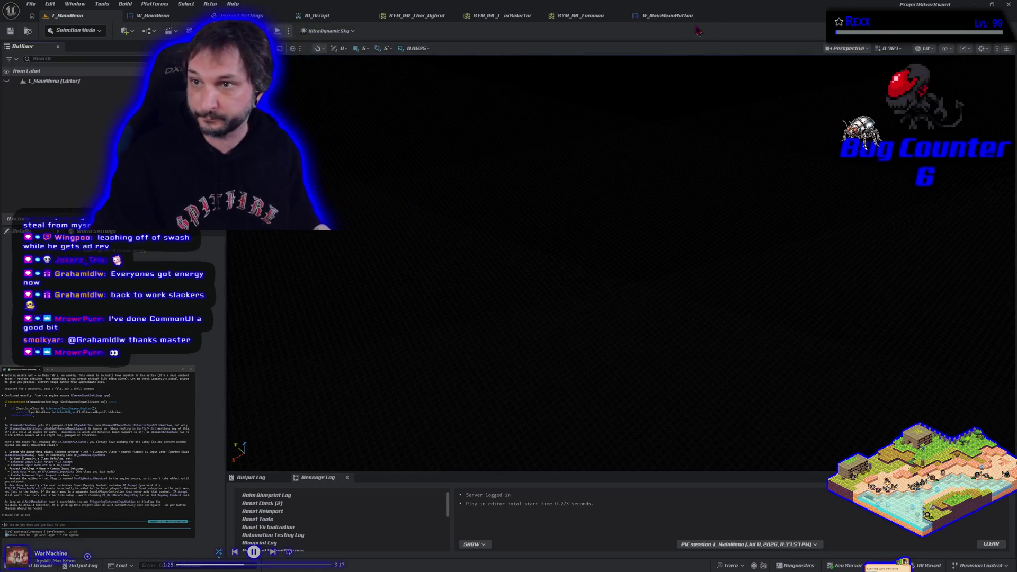
Step: Glance at the W_MainMenuButton event graph, then return to the Common Input Settings tab
left_click(662, 15)
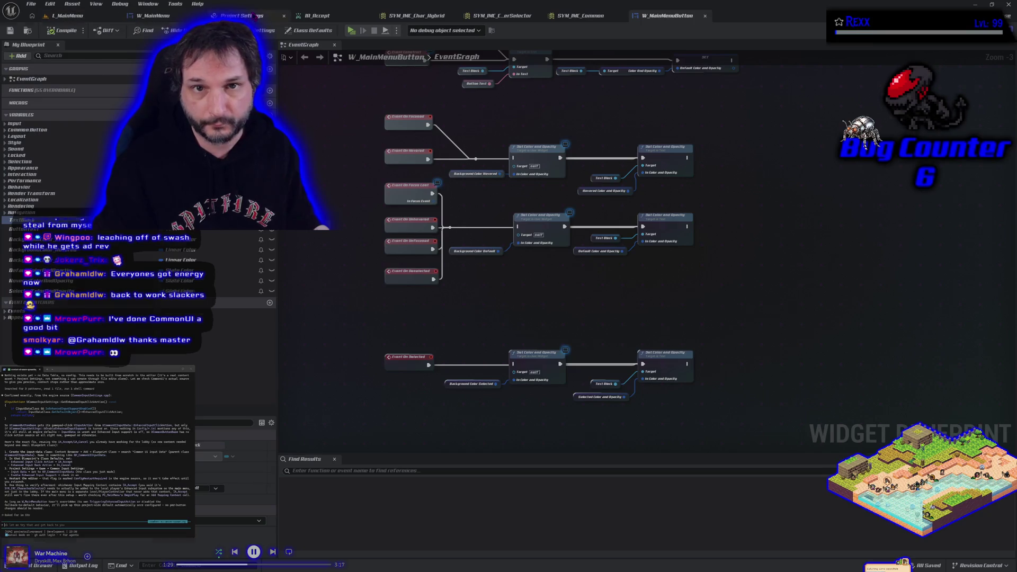
left_click(242, 16)
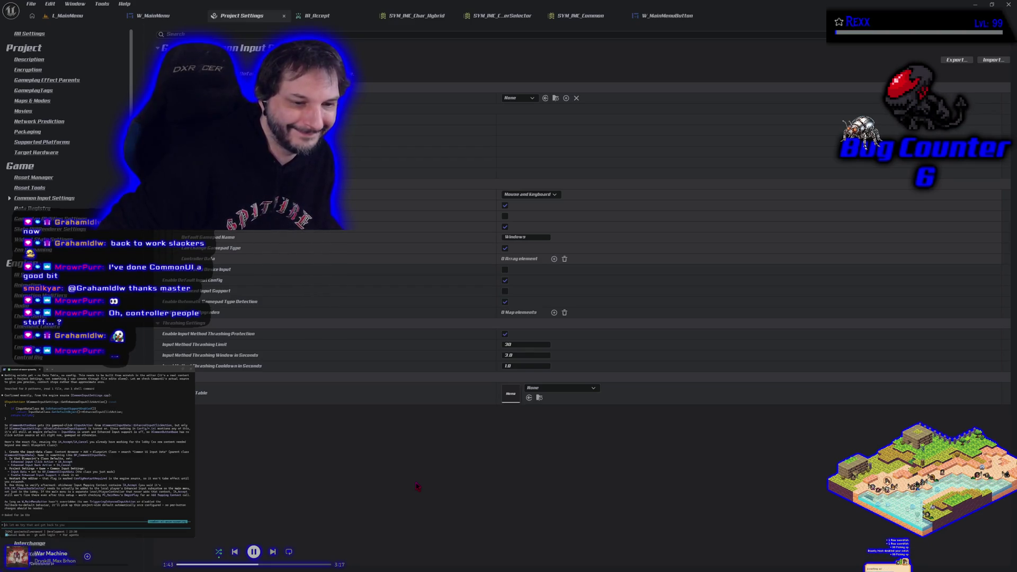
Step: Set Input Data to GenericInputData, then play the main menu and test Down/Up arrow focus
left_click(522, 99)
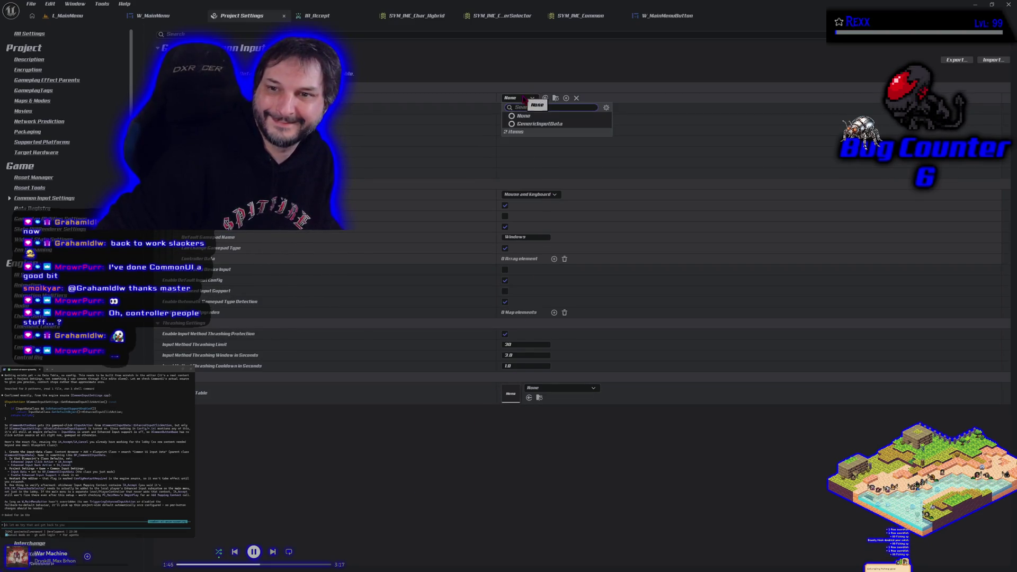
left_click(540, 124)
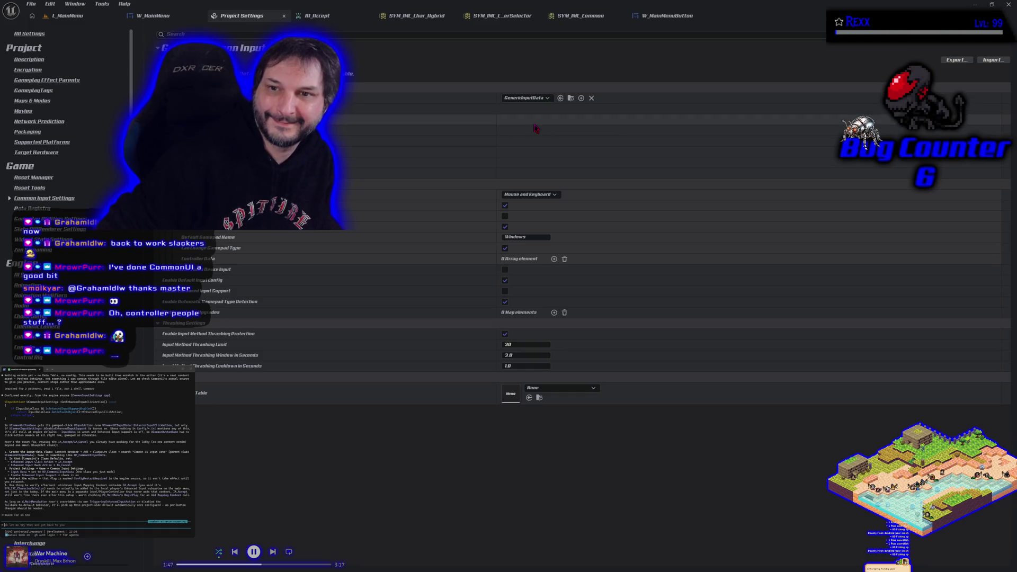
left_click(67, 15)
key("alt+p")
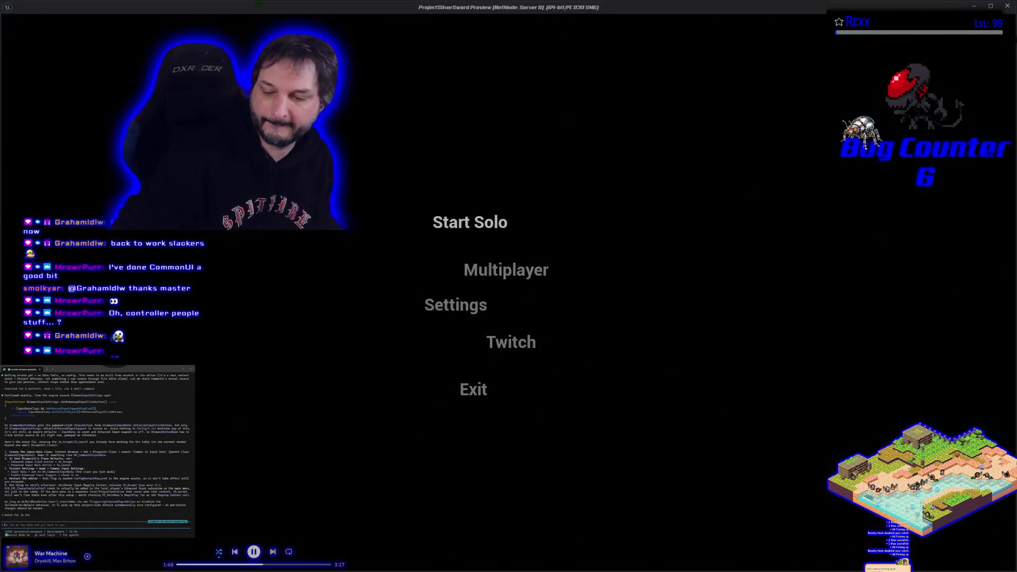
key("Down")
key("Up")
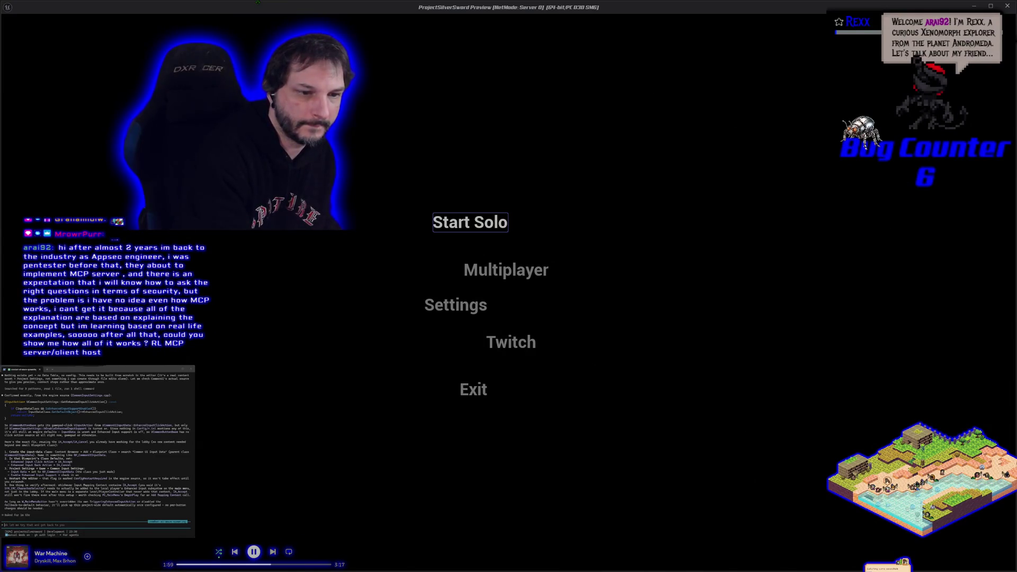
key("Escape")
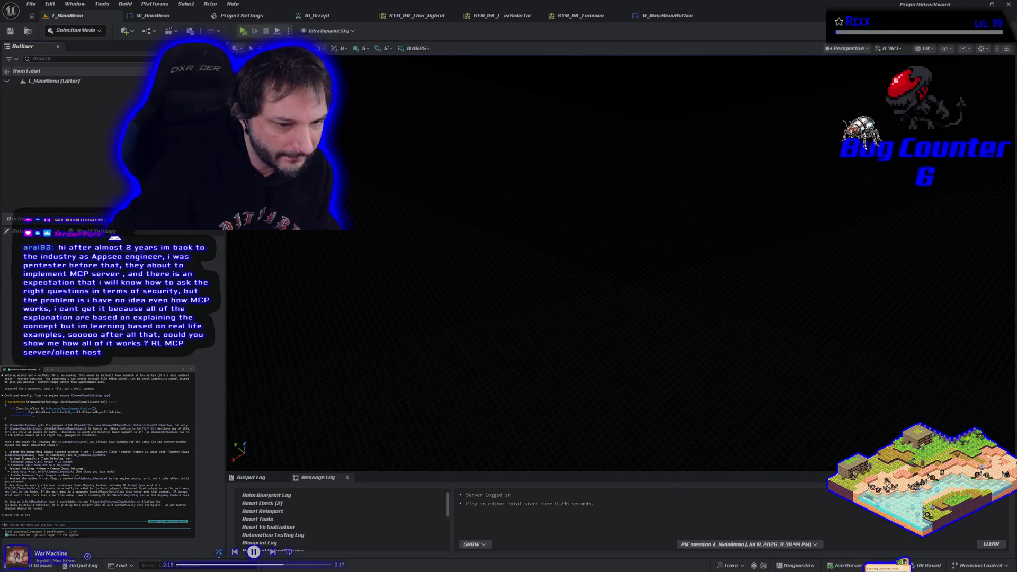
key("Escape")
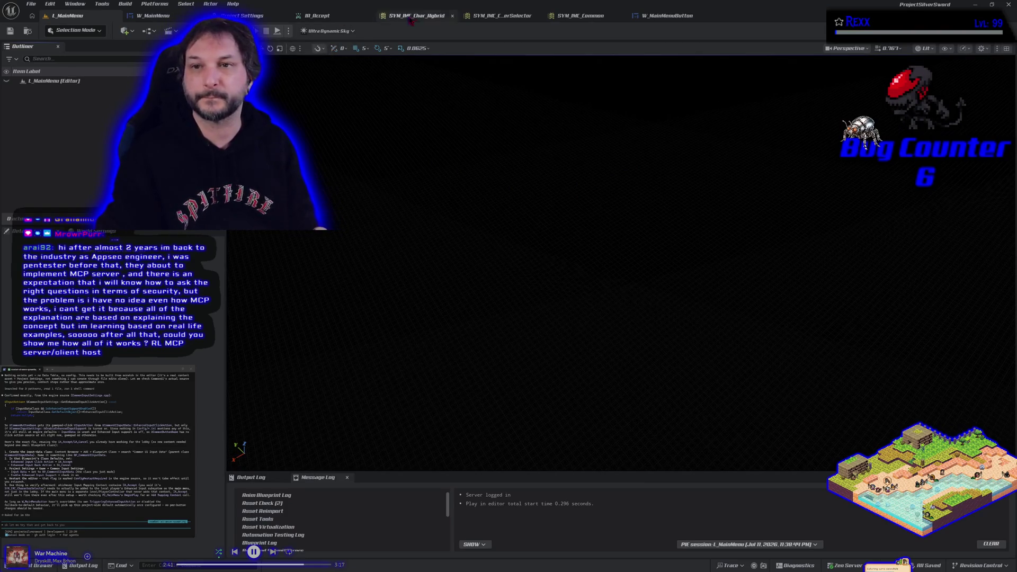
left_click(255, 15)
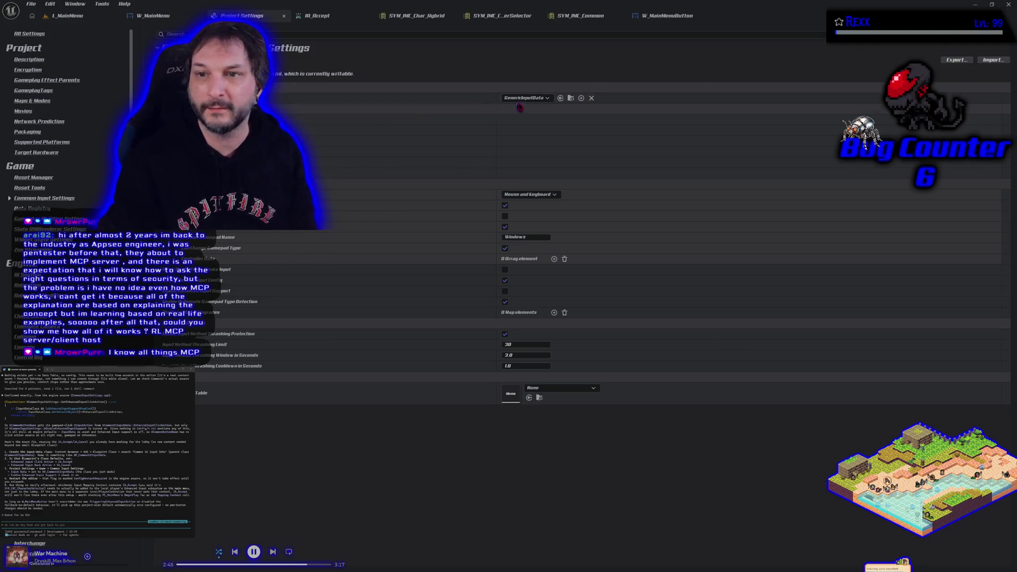
Step: Clear Input Data to None and toggle Enable Enhanced Input Support on, then off
left_click(540, 102)
left_click(518, 107)
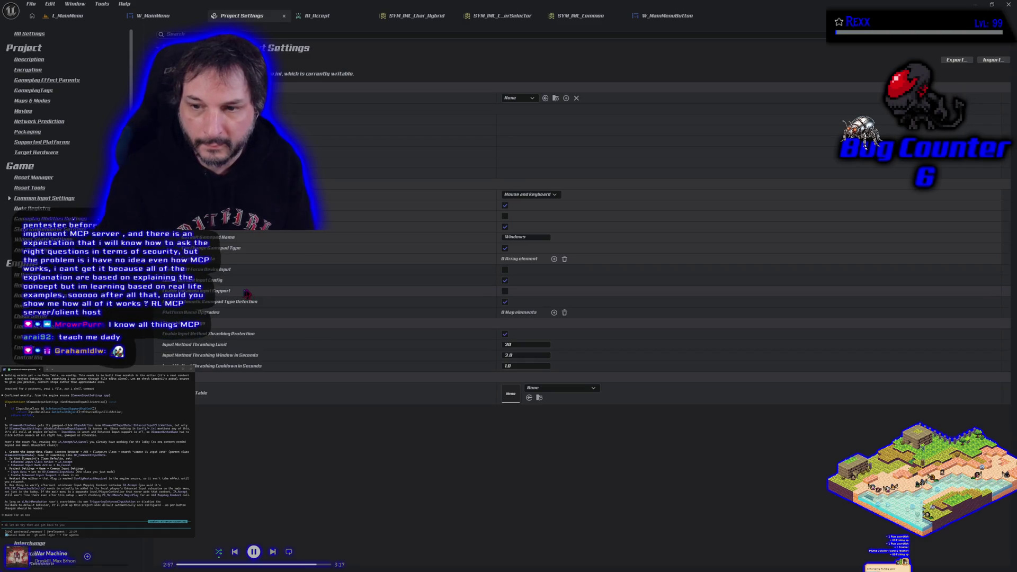
left_click(505, 291)
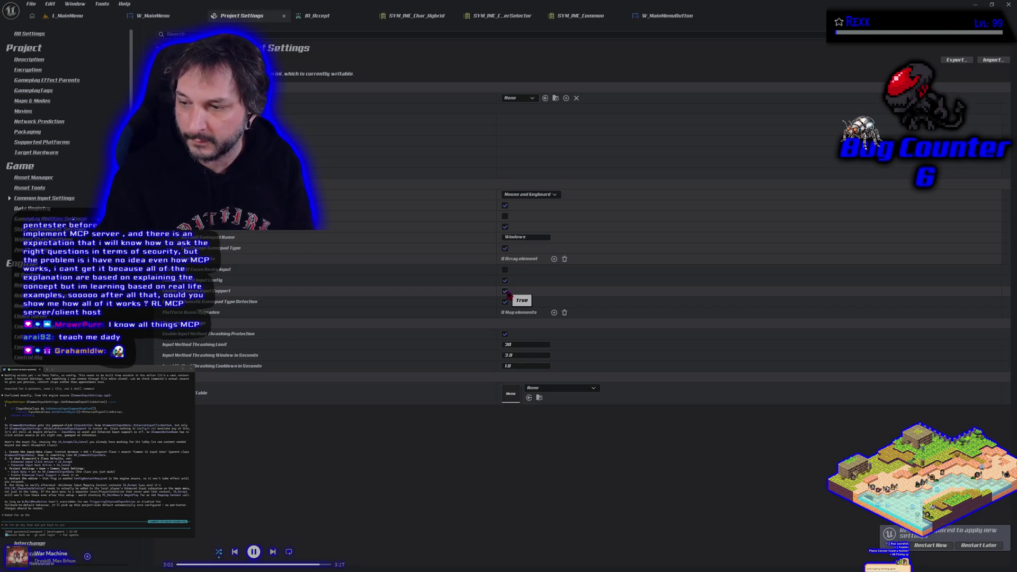
left_click(504, 292)
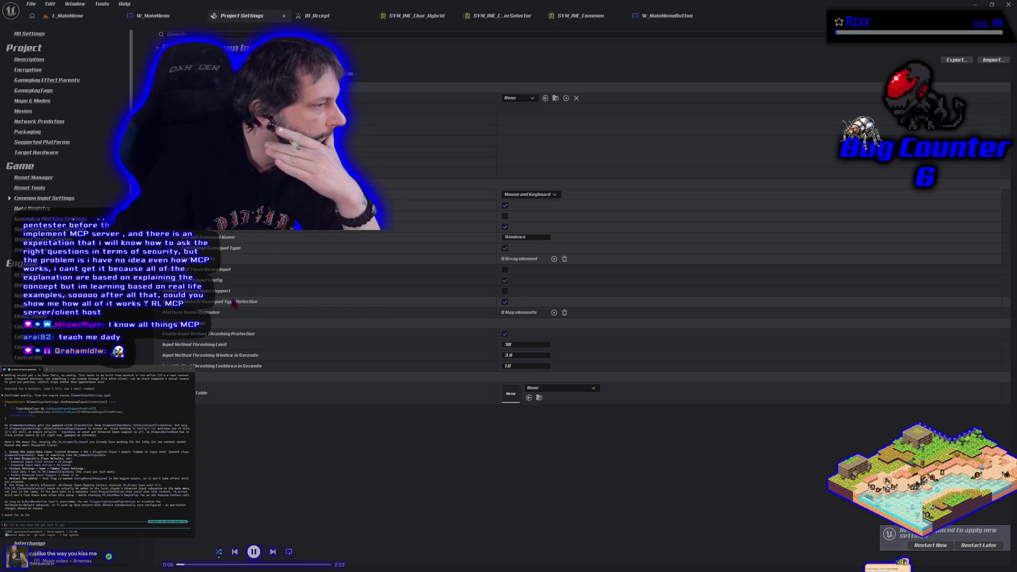
Step: Set Input Data back to GenericInputData and open that asset for editing
left_click(522, 99)
left_click(539, 122)
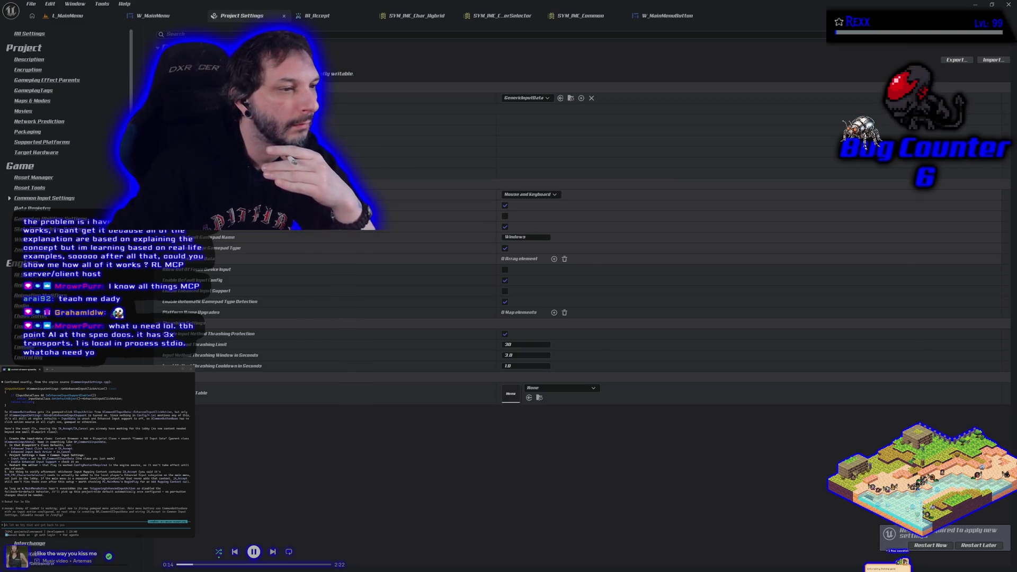
left_click(571, 98)
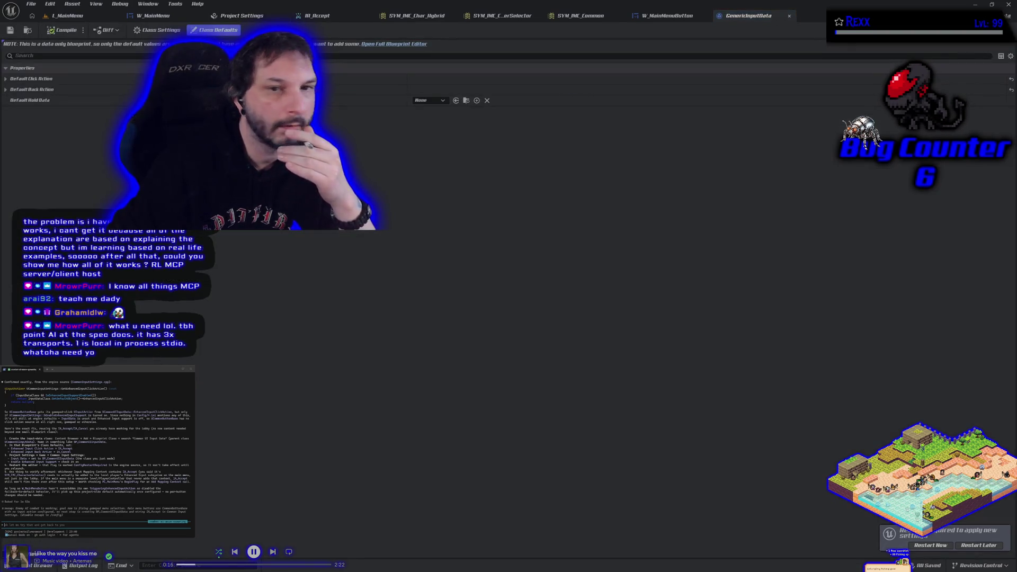
Step: Expand GenericInputData's Default Click and Back Actions, then open GenericInputActionDataTable from the Content Drawer
left_click(6, 79)
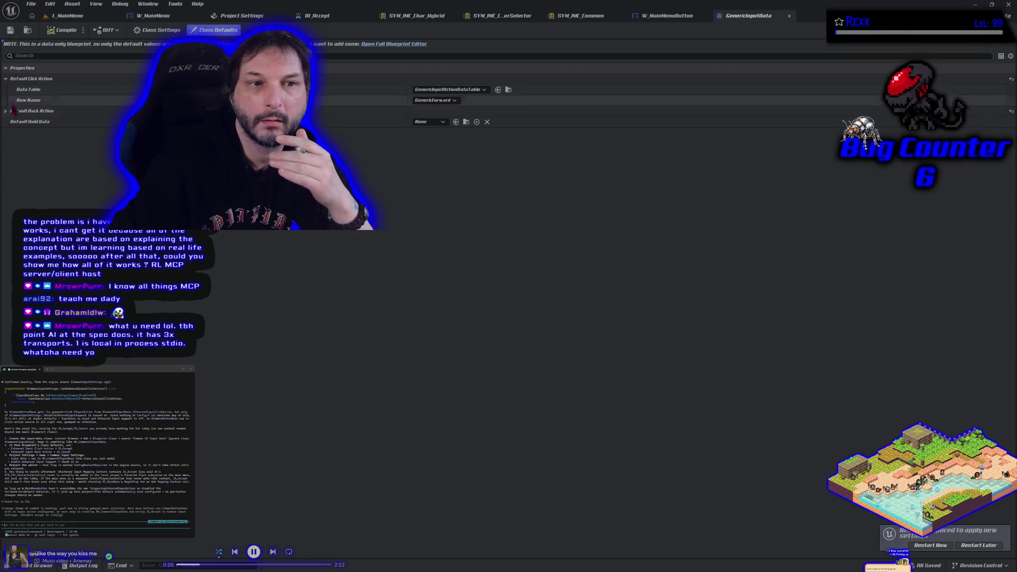
left_click(6, 110)
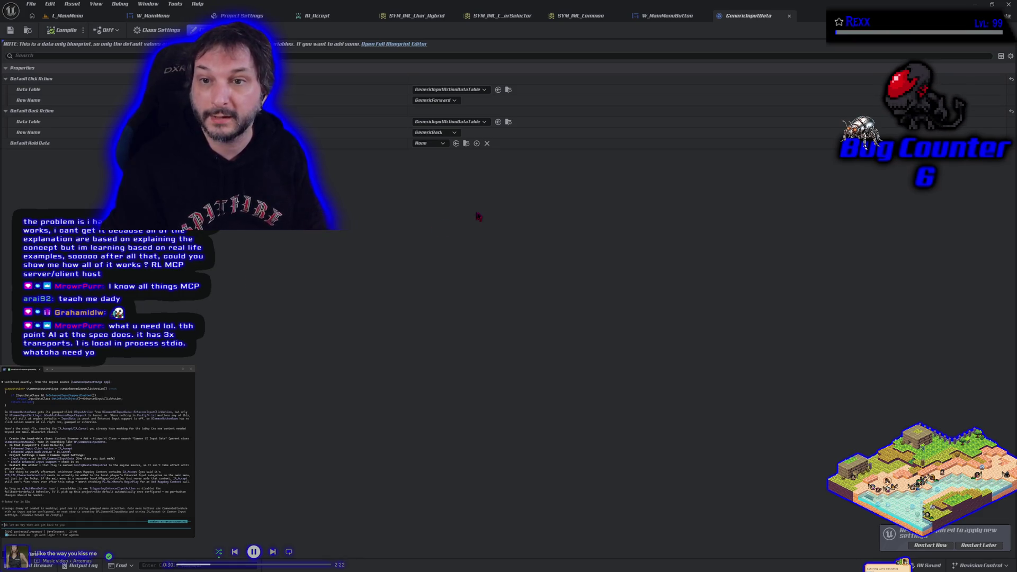
key("ctrl+space")
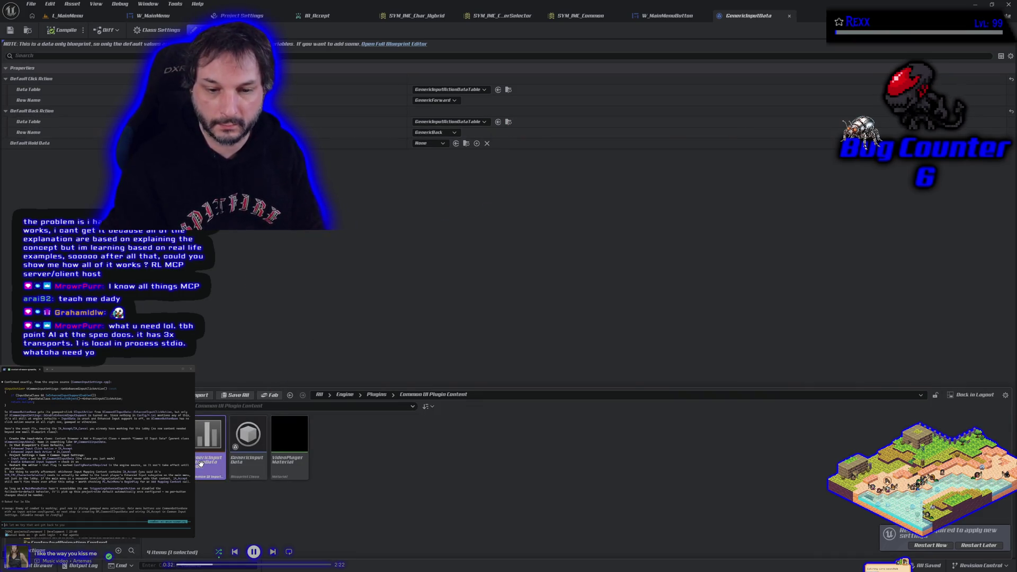
double_click(203, 468)
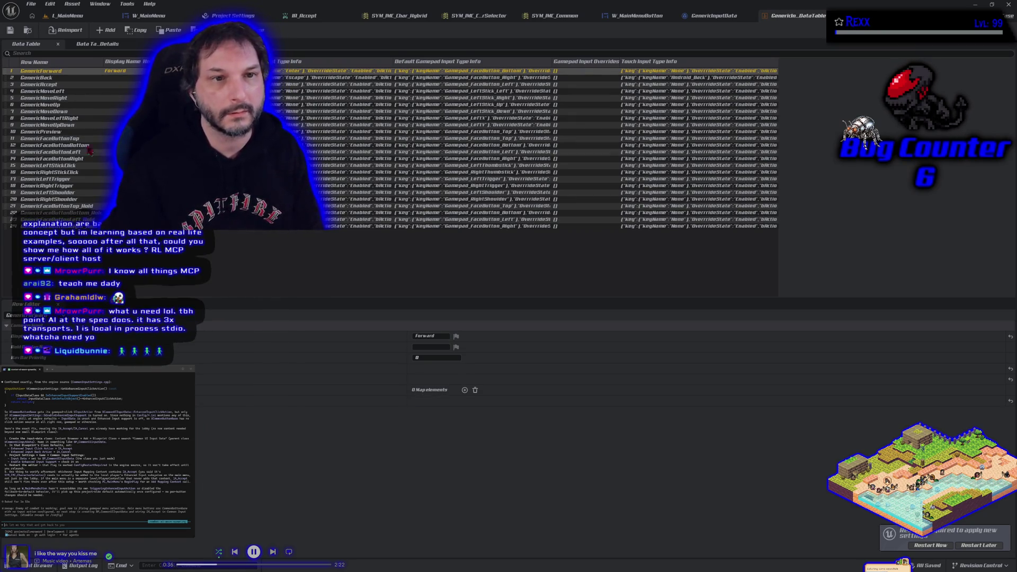
Step: Inspect the GenericAccept row in the data table, then return to Project Settings
left_click(63, 88)
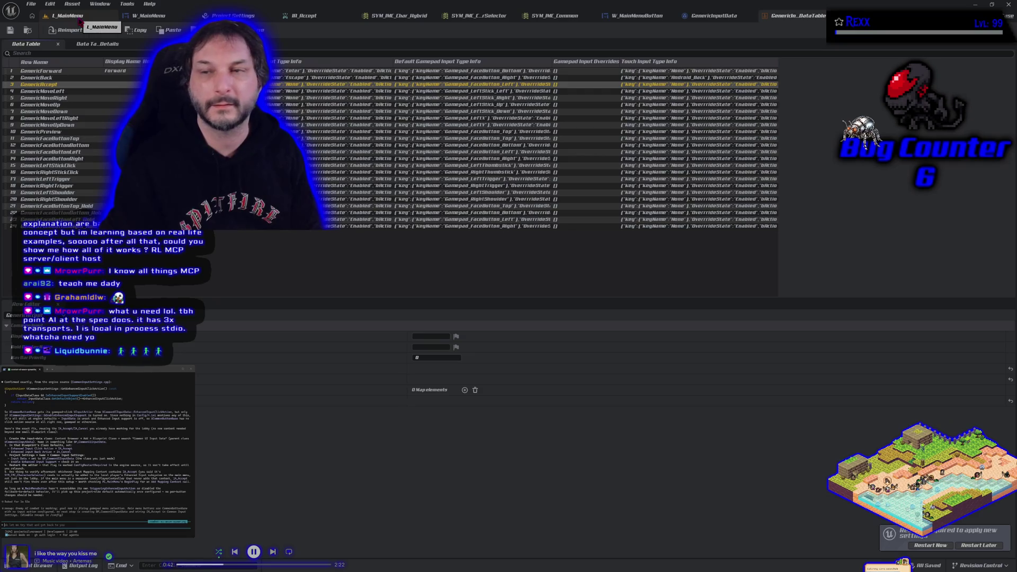
left_click(225, 15)
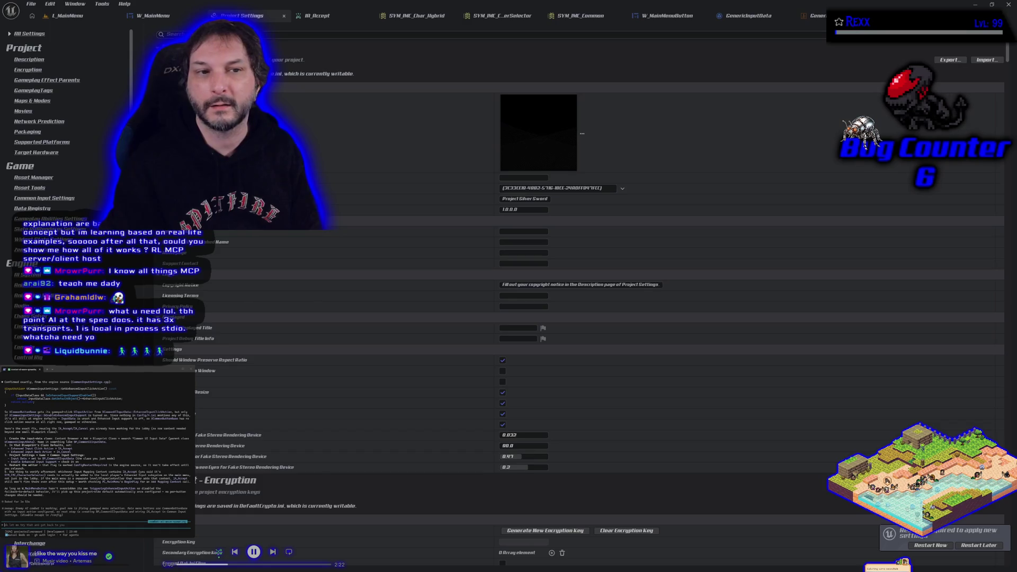
Step: Playtest L_MainMenu, moving arrow-key focus between Start Solo and Multiplayer, then stop the preview
left_click(35, 198)
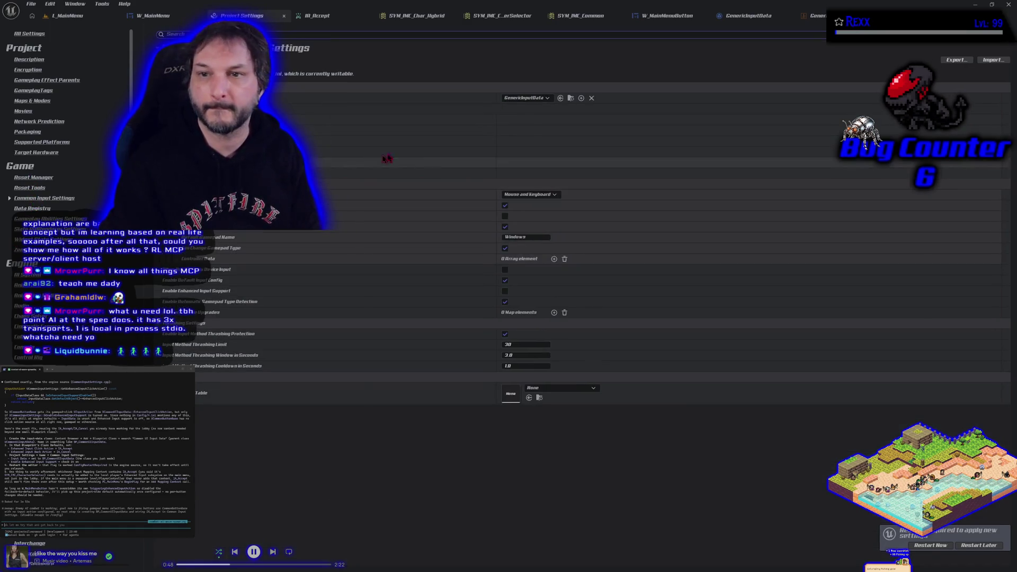
left_click(67, 15)
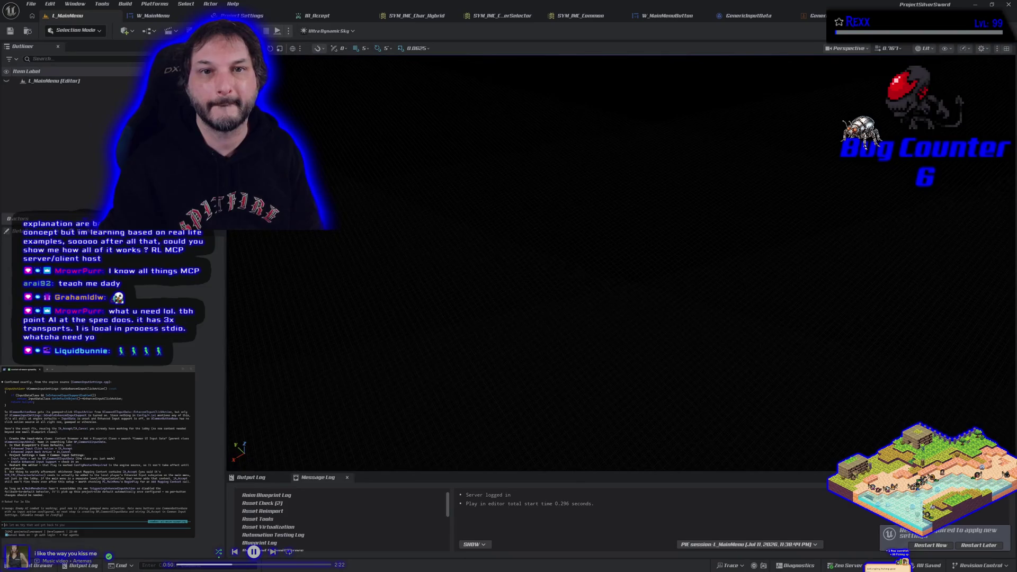
key("Down")
key("Down")
key("Up")
key("Up")
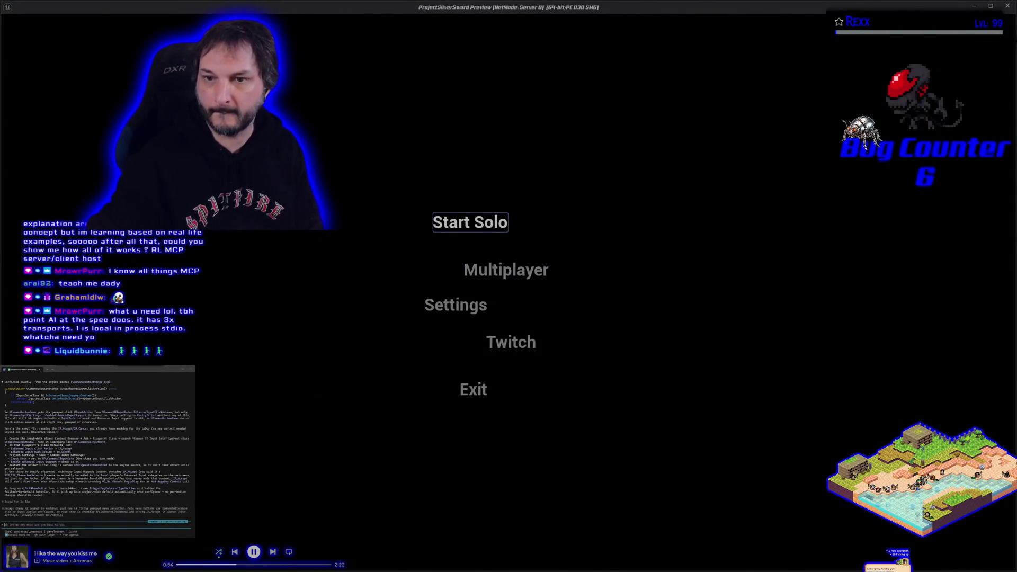
key("Down")
key("Down")
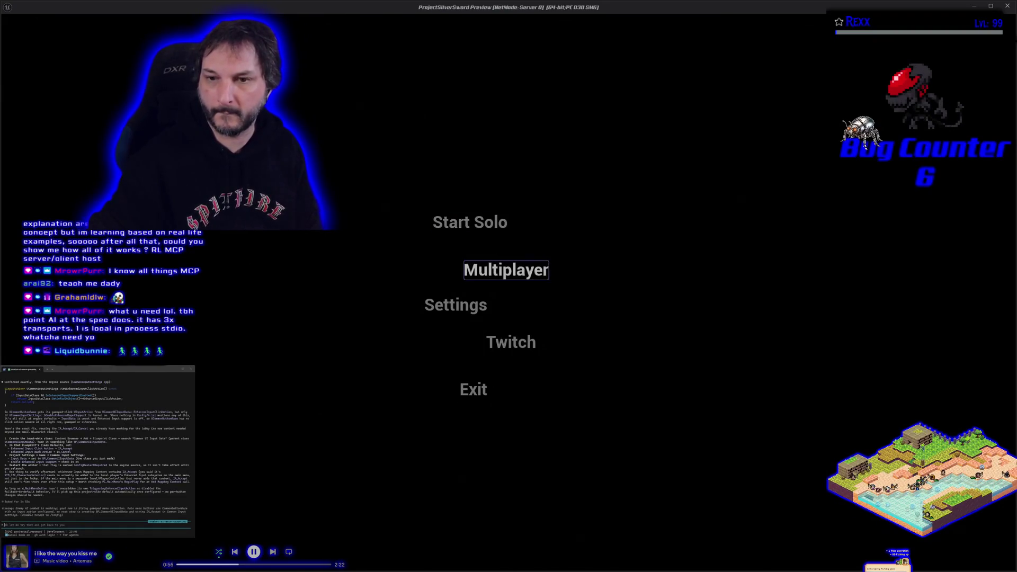
key("Up")
key("Up")
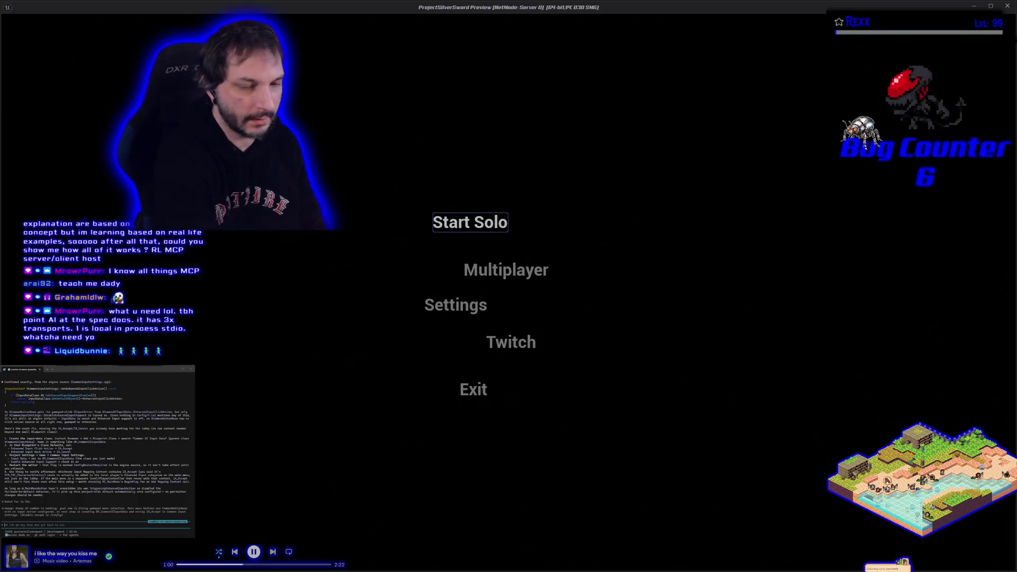
key("Escape")
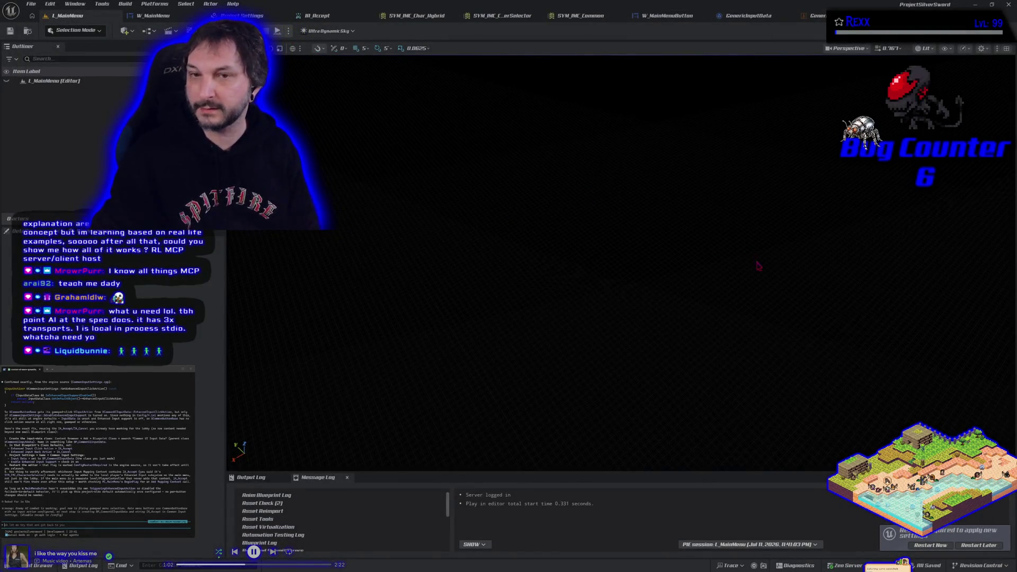
left_click(238, 15)
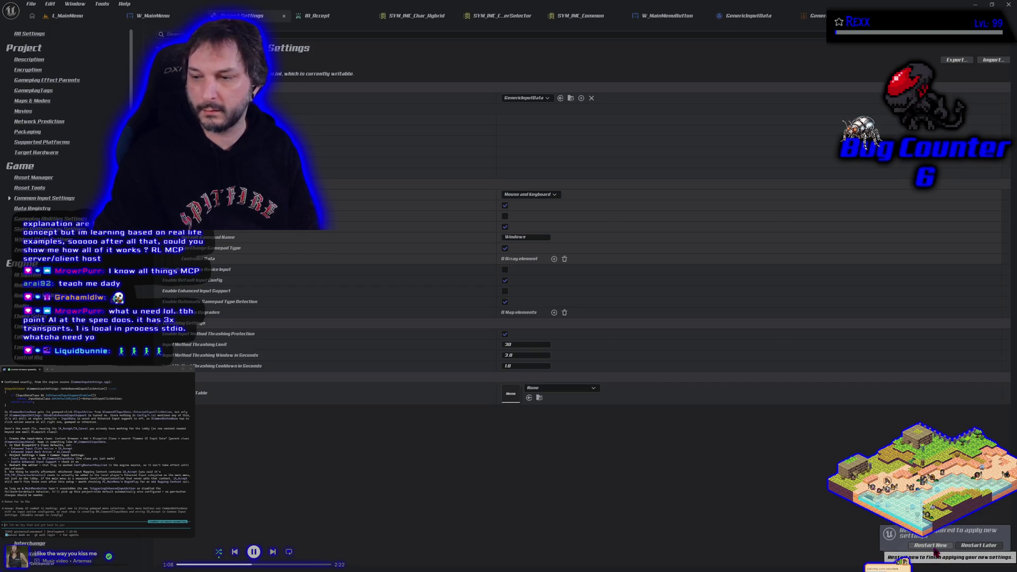
Step: Restart the editor to apply the input settings, then return to the BeatEmUpLevel tab
left_click(934, 550)
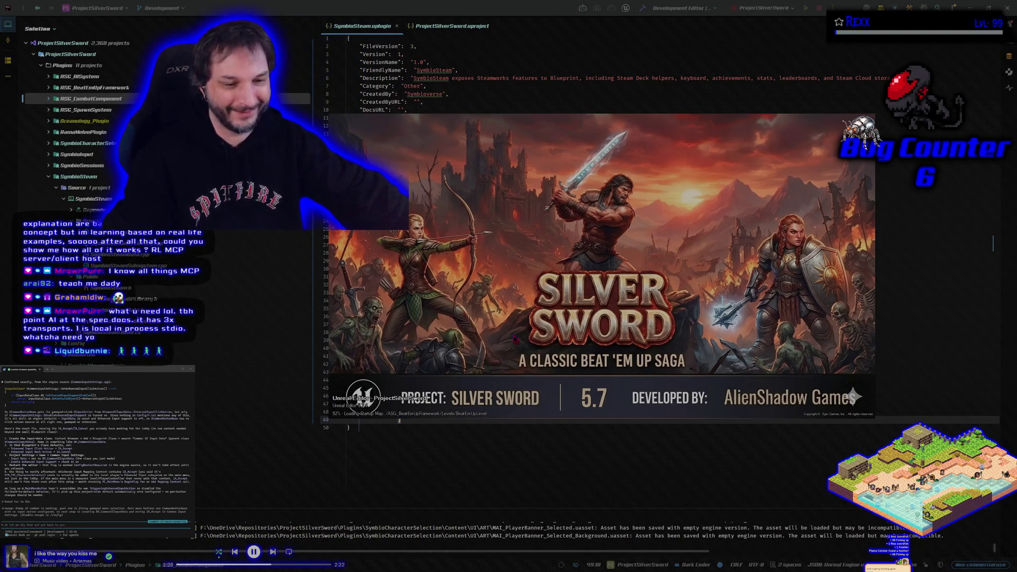
left_click_drag(610, 248, 636, 249)
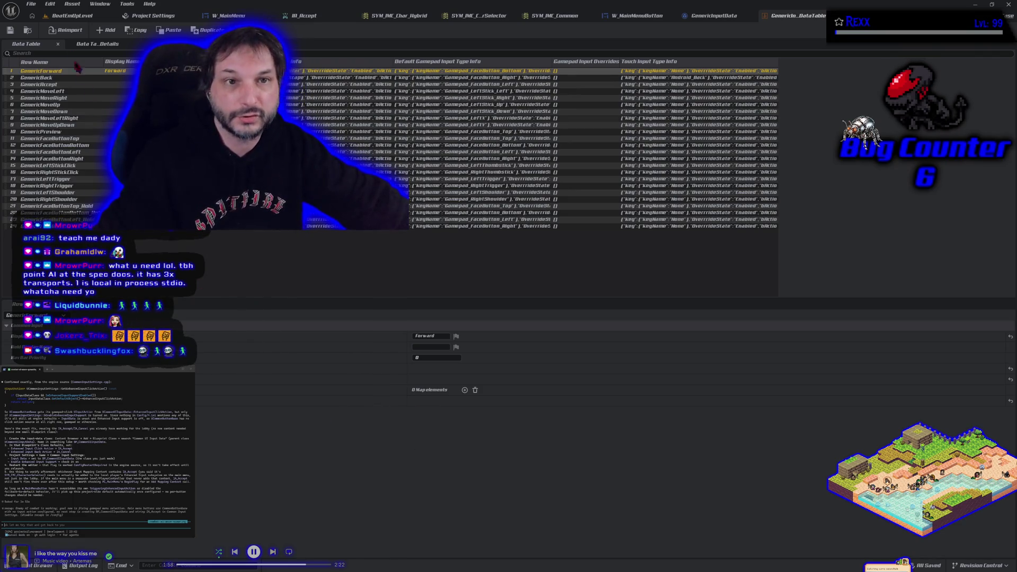
left_click(66, 16)
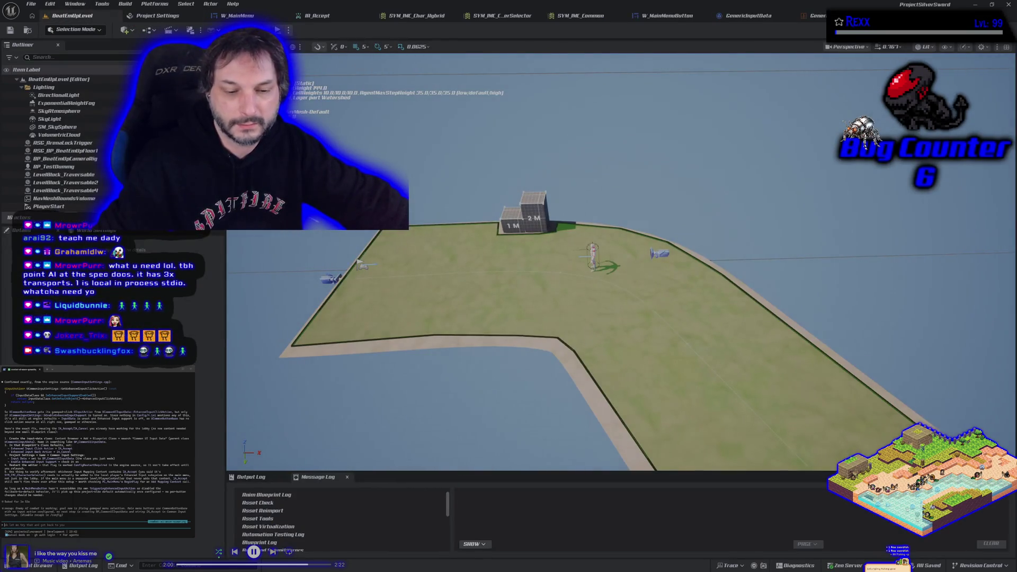
Step: Load L_MainMenu from ASC_Content/Levels and start a play preview with Alt+P
left_click(37, 566)
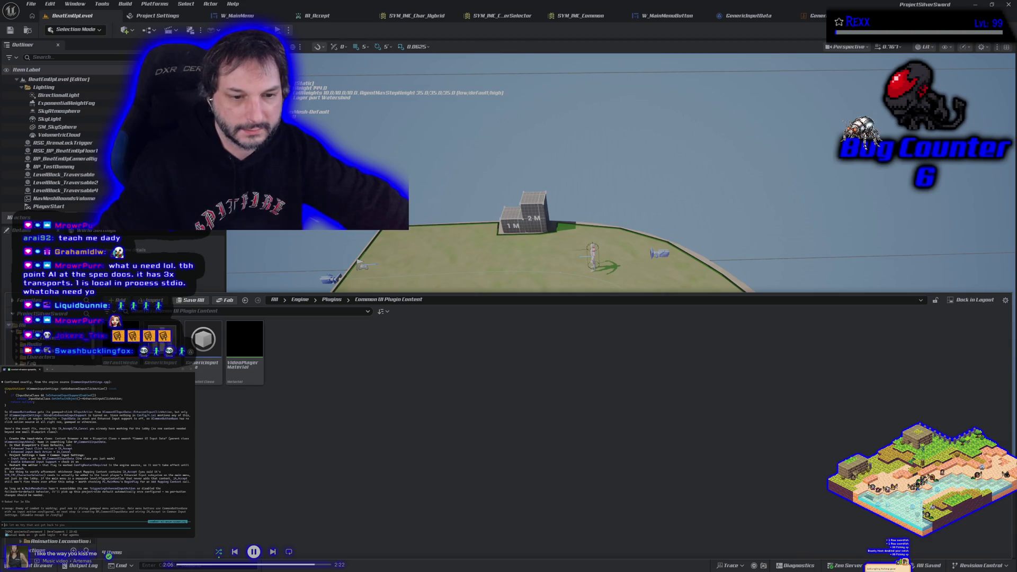
left_click(39, 338)
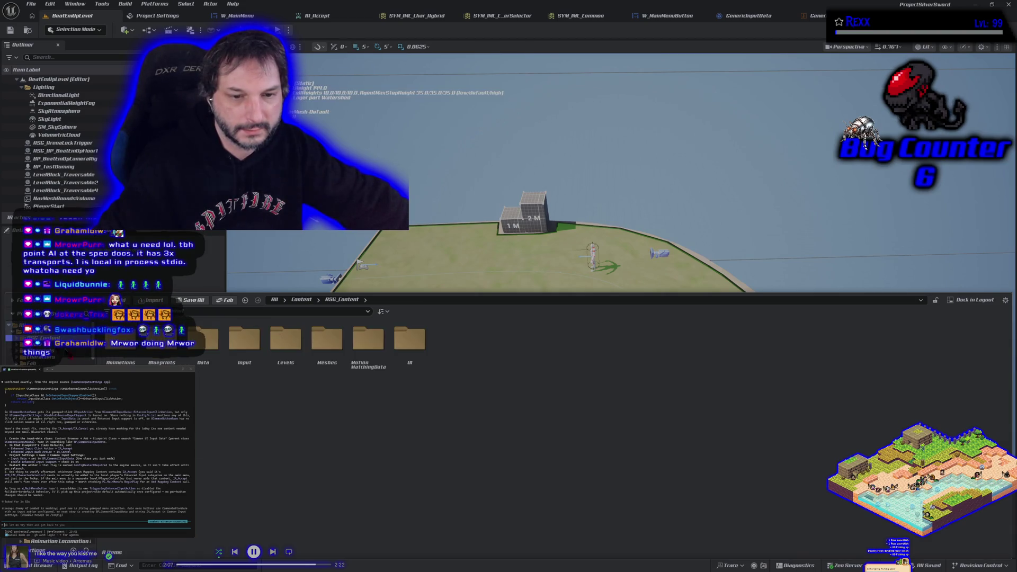
double_click(280, 366)
double_click(281, 373)
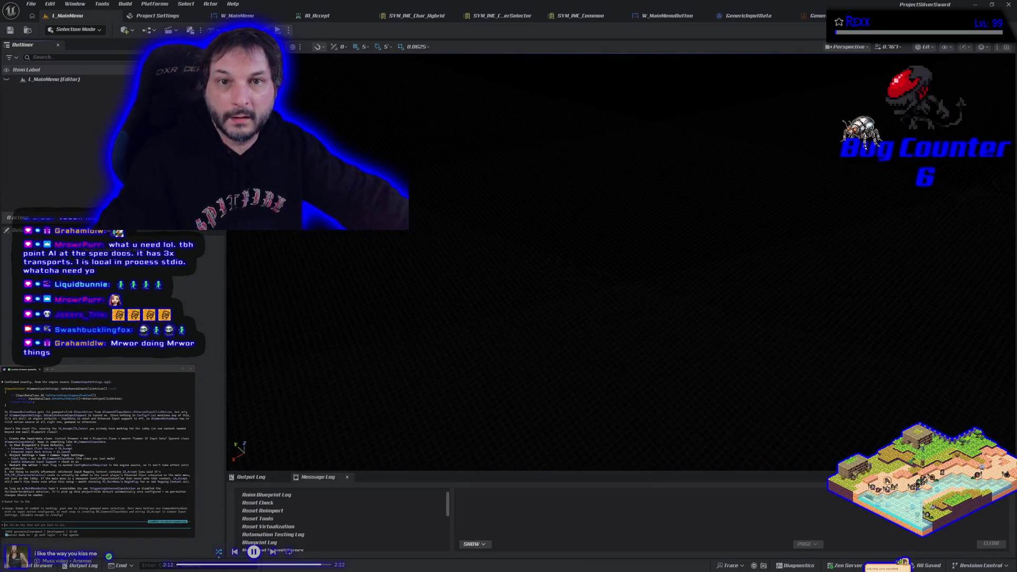
key("alt+p")
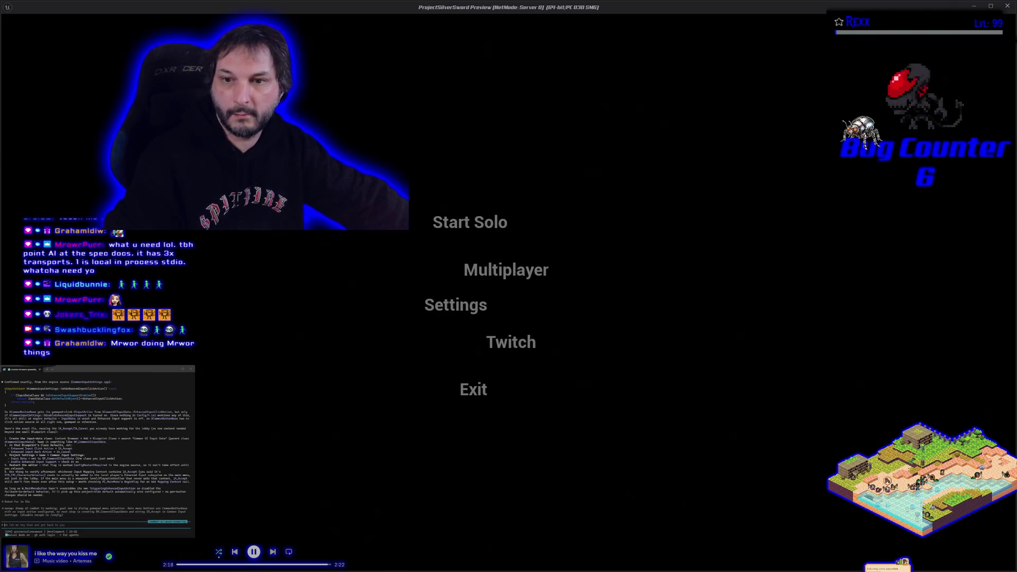
key("Down")
key("Down")
key("Up")
key("Up")
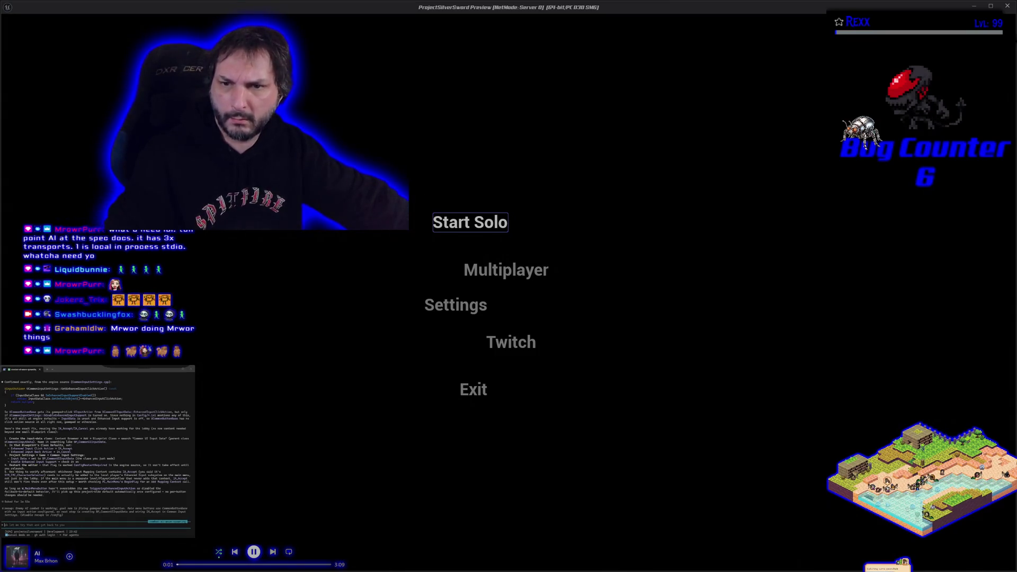
key("Down")
key("Up")
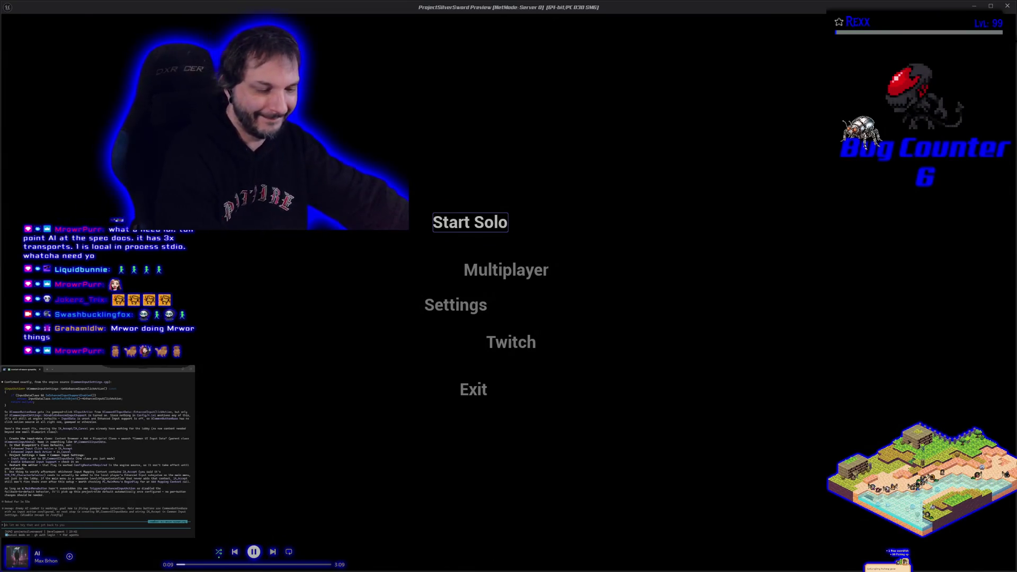
key("Escape")
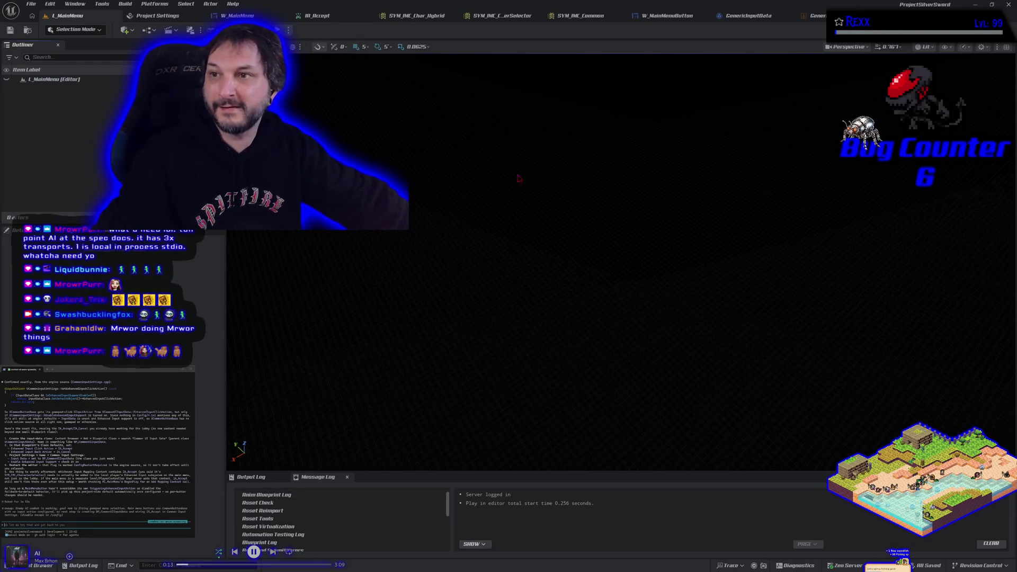
left_click(813, 15)
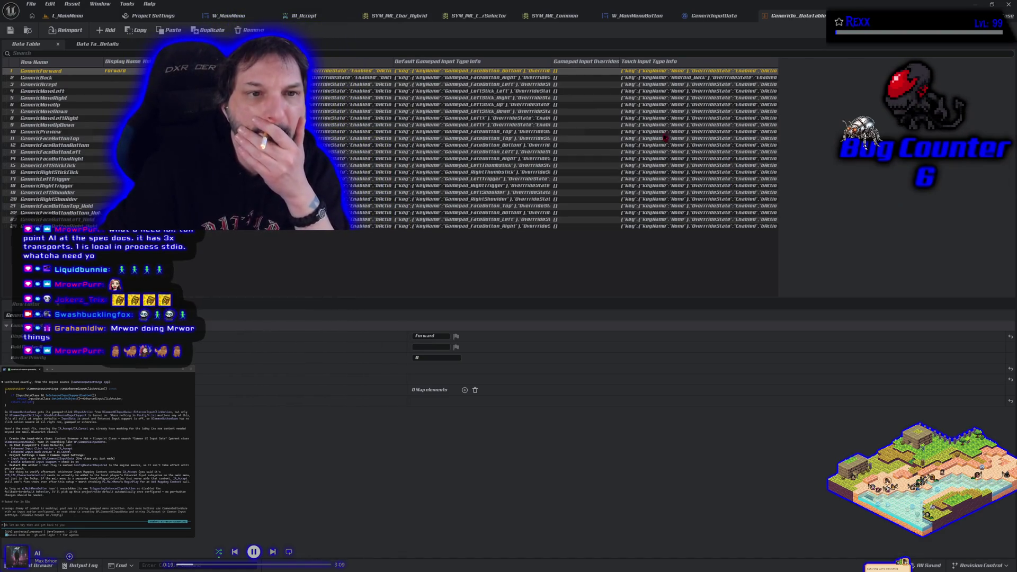
Step: Inspect the GenericAccept row's gamepad and keyboard input overrides in the data table
left_click(46, 84)
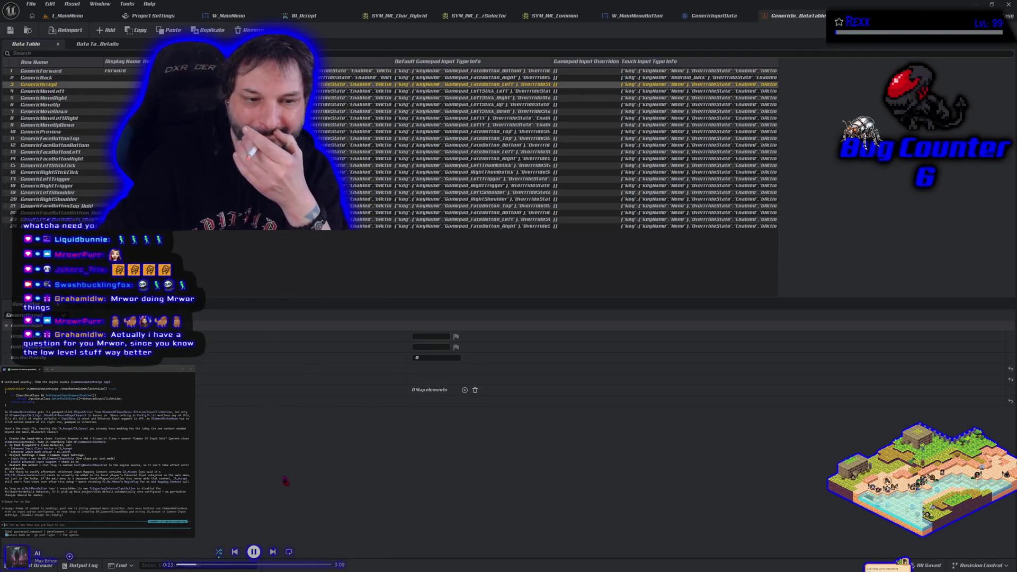
left_click(12, 379)
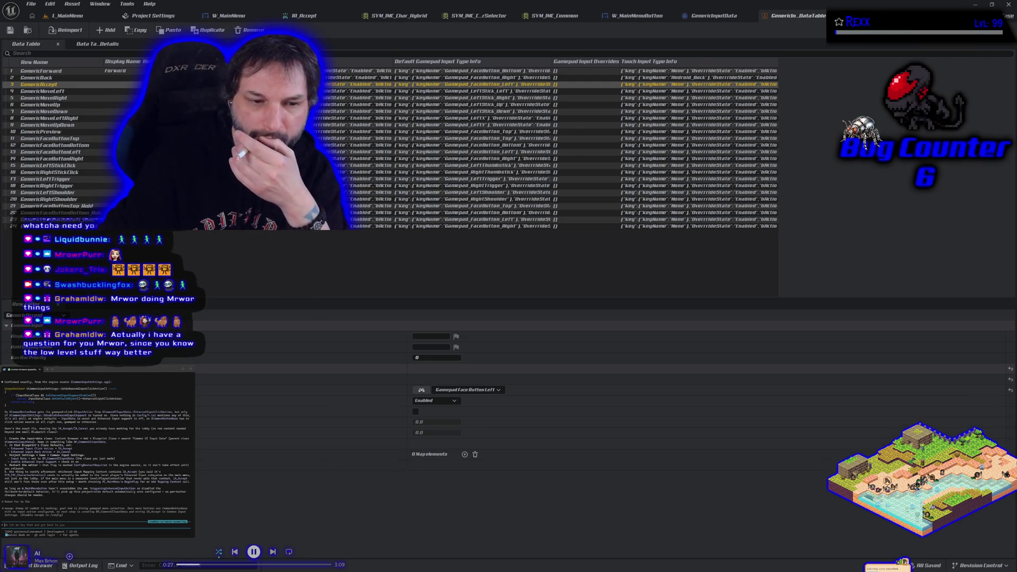
left_click(12, 369)
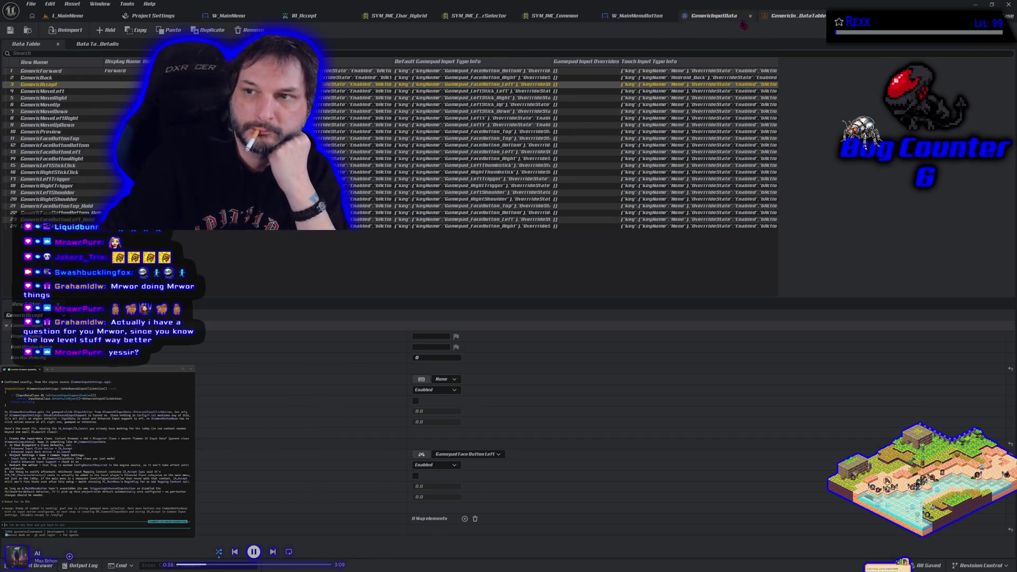
left_click(723, 18)
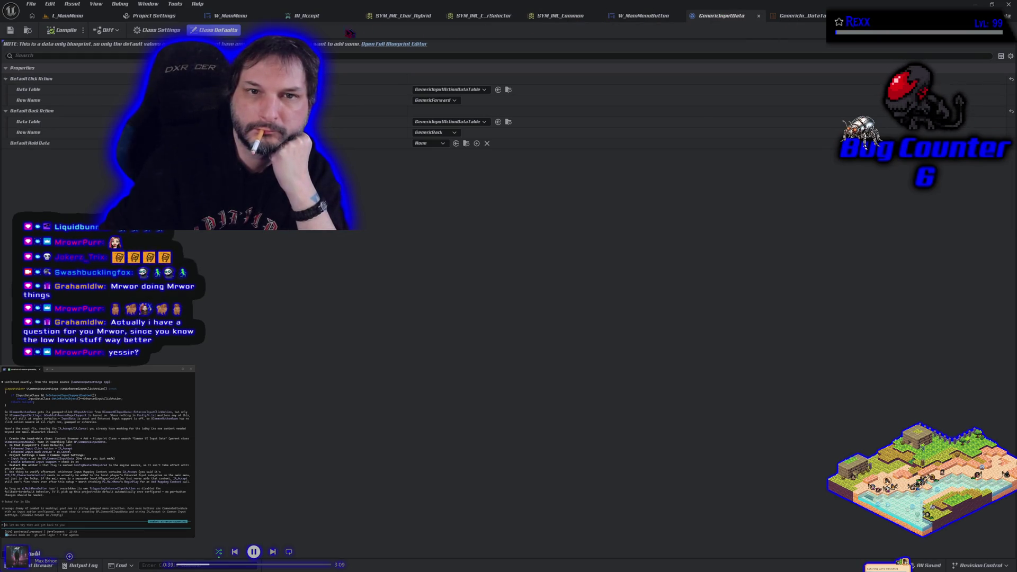
left_click(152, 18)
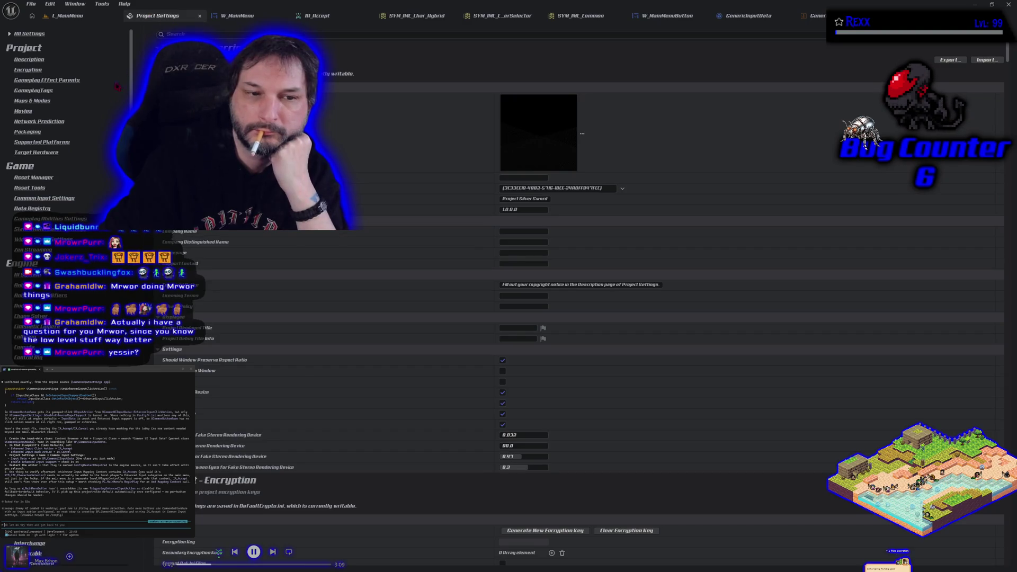
Step: Set Common Input Settings' Input Data to None, then view the W_MainMenuButton designer
left_click(47, 198)
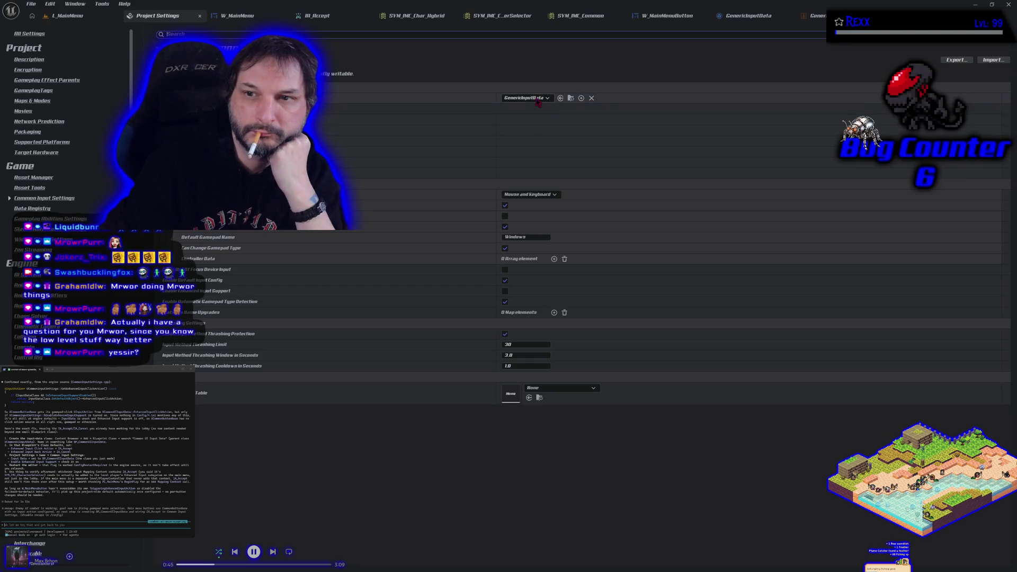
left_click(526, 98)
left_click(532, 124)
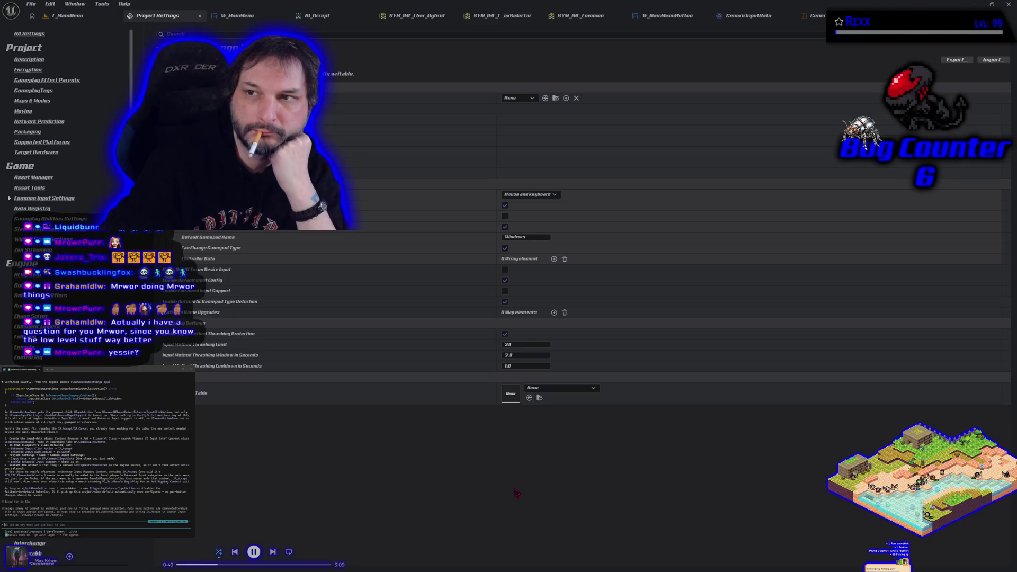
left_click(752, 16)
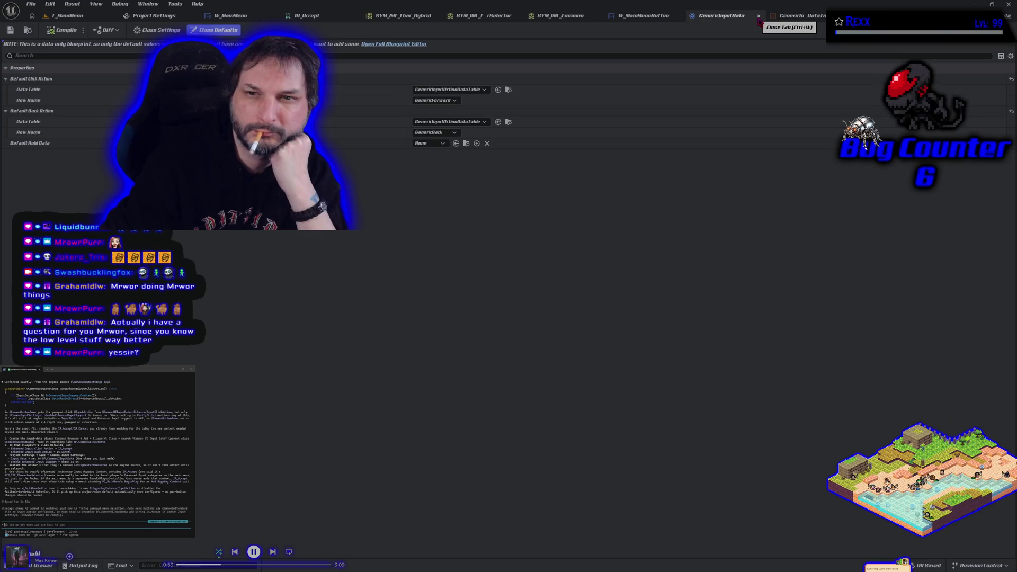
left_click(660, 21)
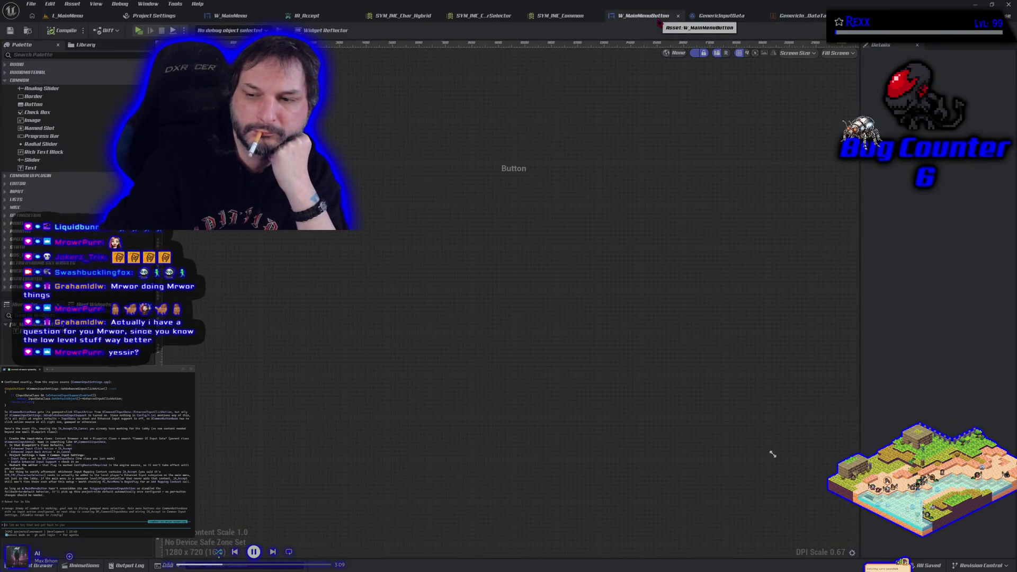
Step: Review the button text block, the W_MainMenu layout and the IA_Accept input action
left_click(563, 218)
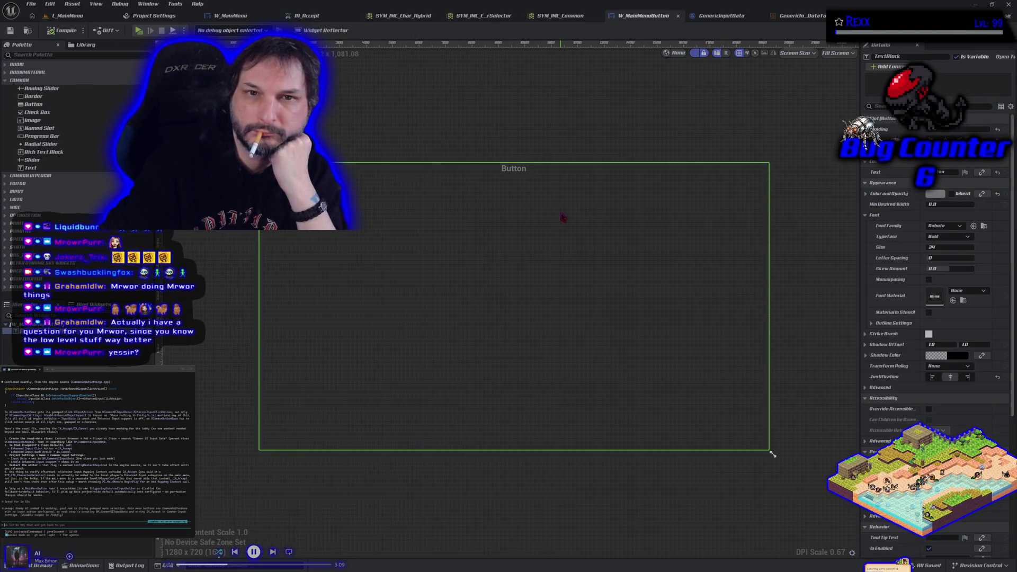
left_click(253, 19)
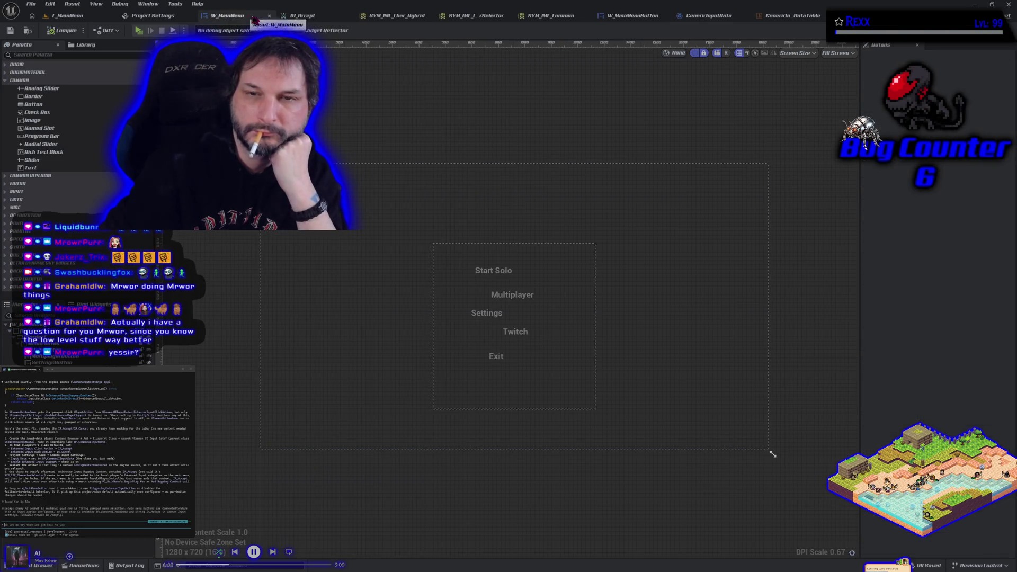
left_click(310, 16)
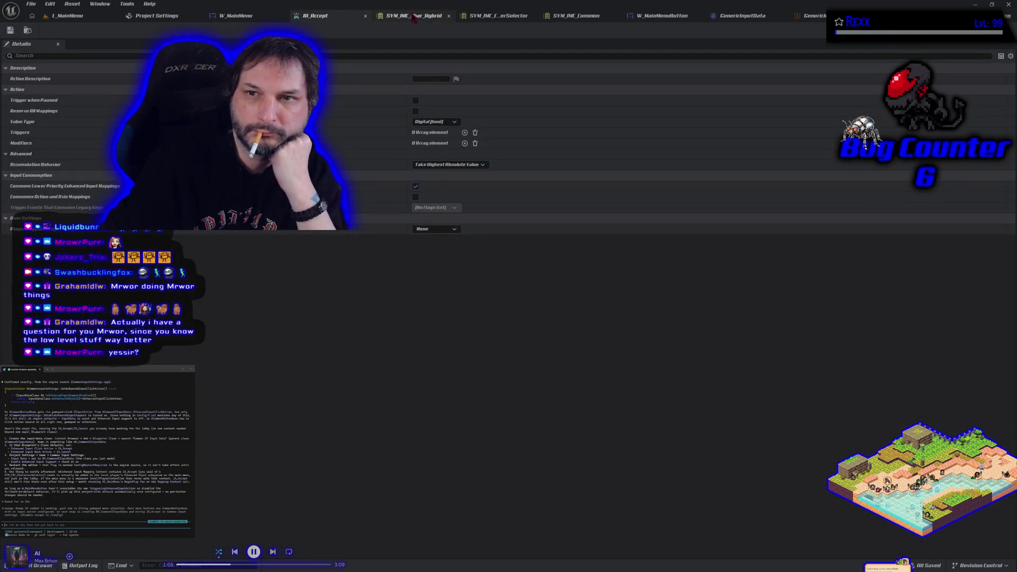
left_click(159, 16)
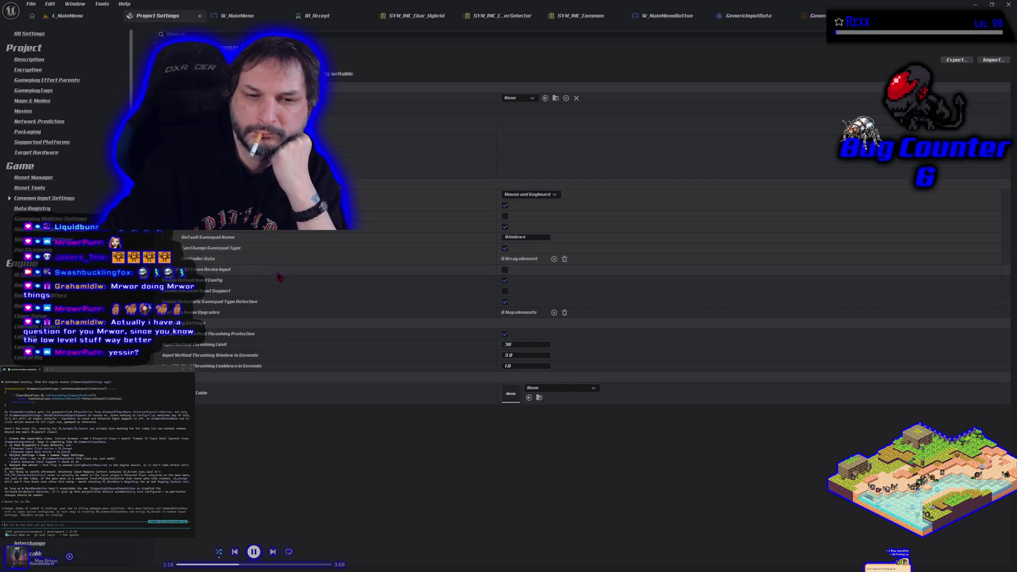
Step: Tick Enable Enhanced Input Support and Bind Focus Device Input in Common Input Settings
left_click(505, 290)
left_click(504, 270)
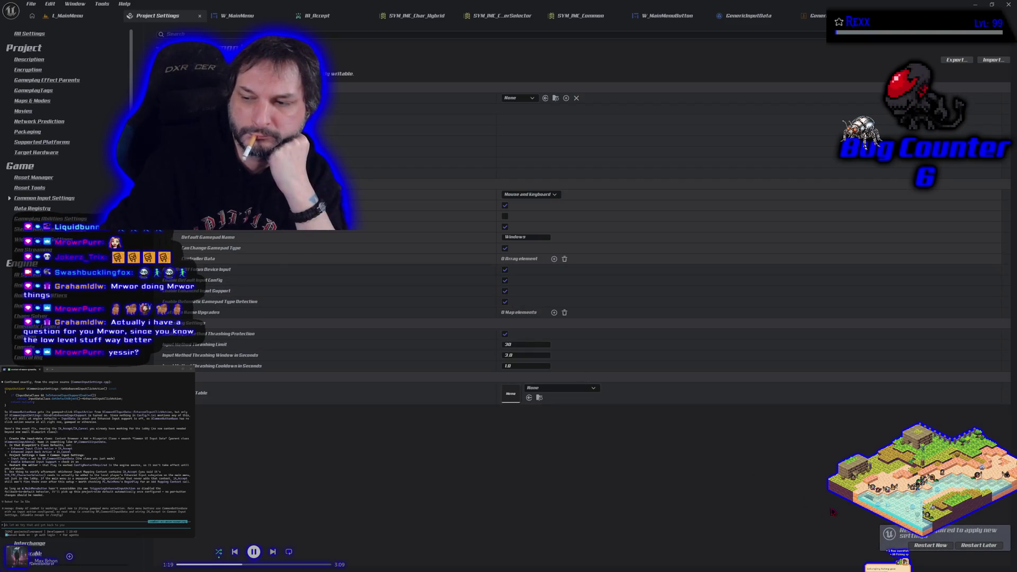
key("alt+Tab")
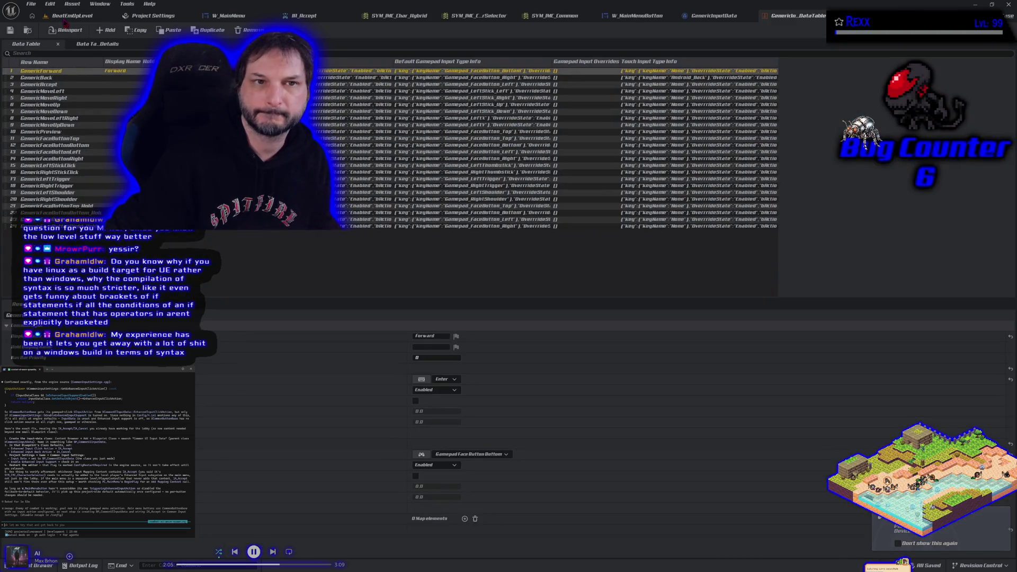
left_click(66, 16)
Step: Load L_MainMenu from the Content Drawer and start a play session
left_click(153, 16)
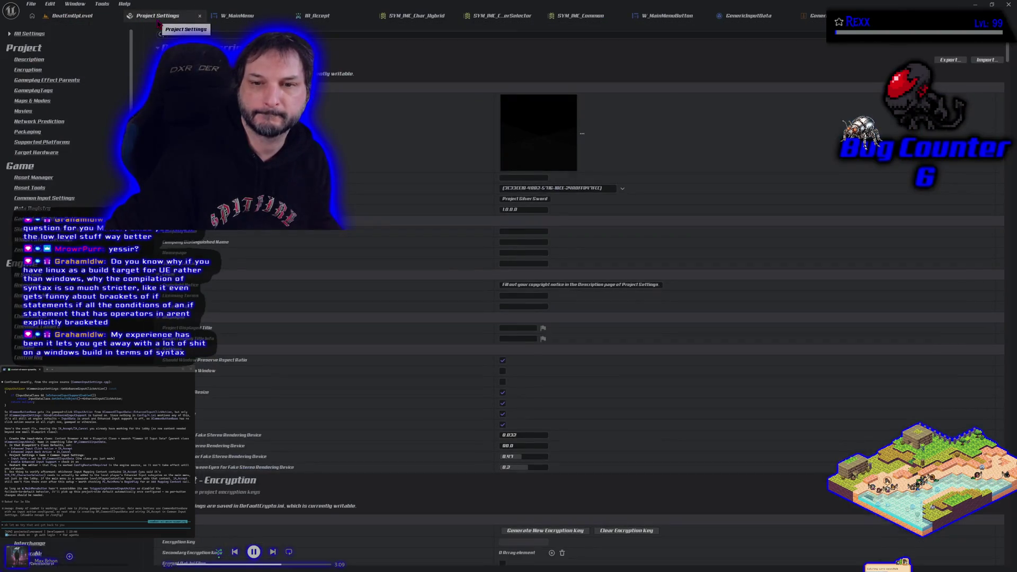
left_click(69, 16)
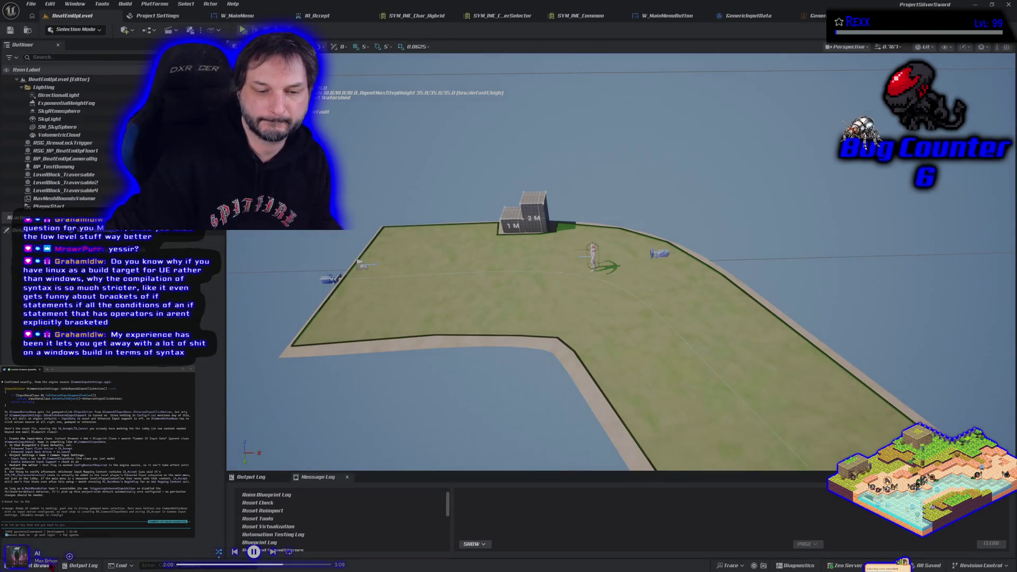
left_click(48, 565)
double_click(159, 353)
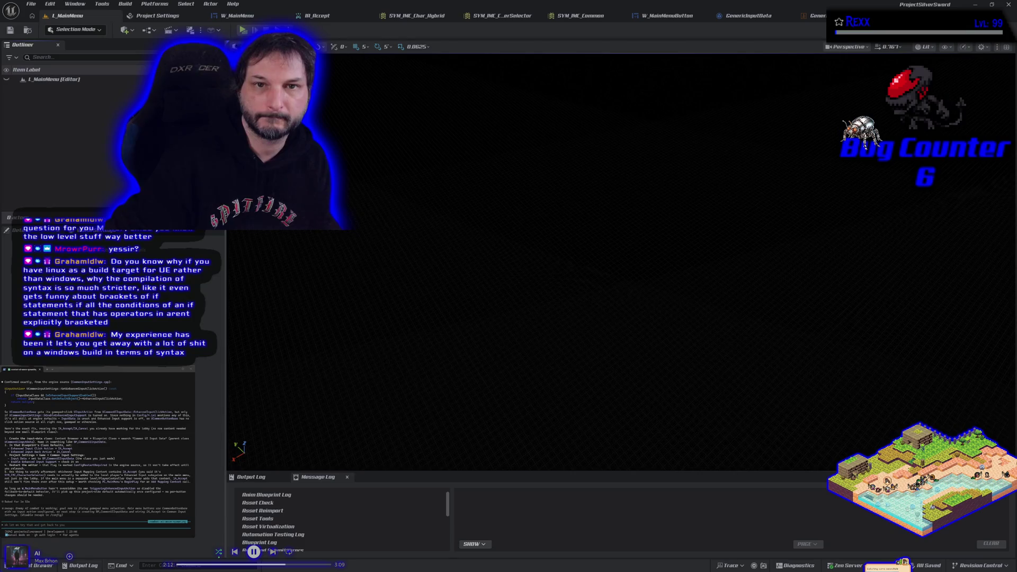
left_click(243, 31)
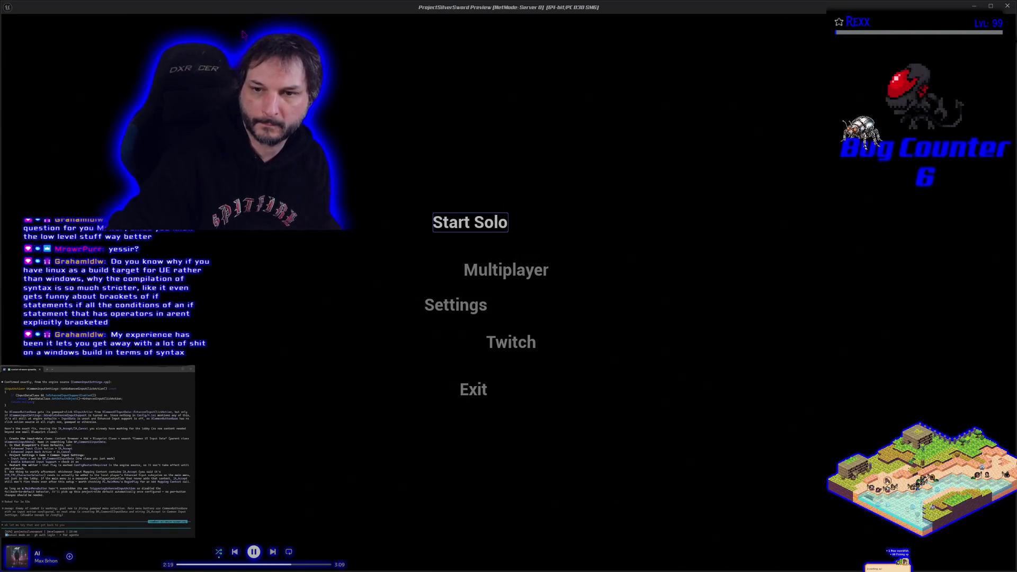
Step: Test arrow-key focus moving between Start Solo and Multiplayer, then end the playtest
key("Down")
key("Up")
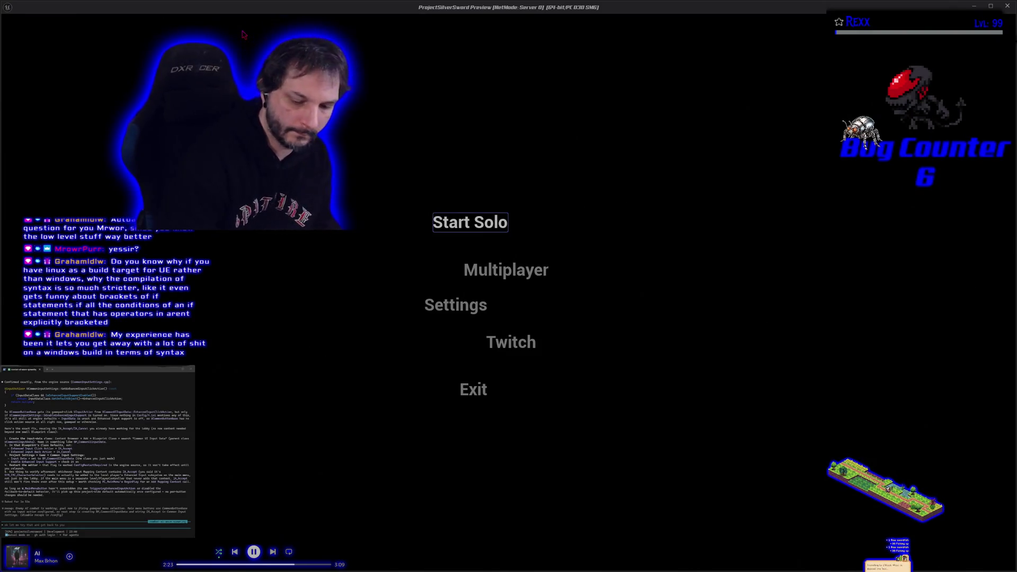
left_click(243, 35)
key("Escape")
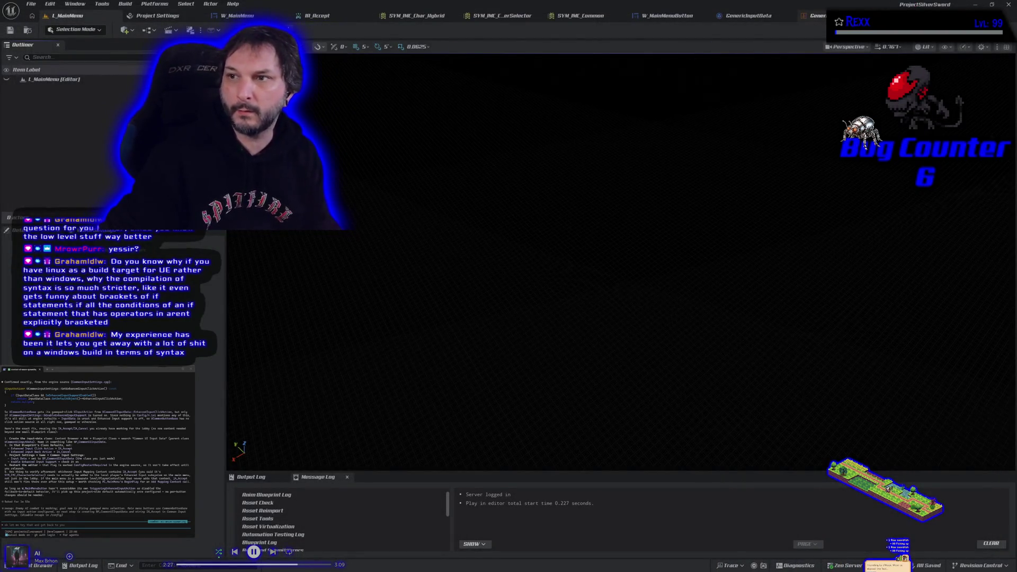
left_click(813, 16)
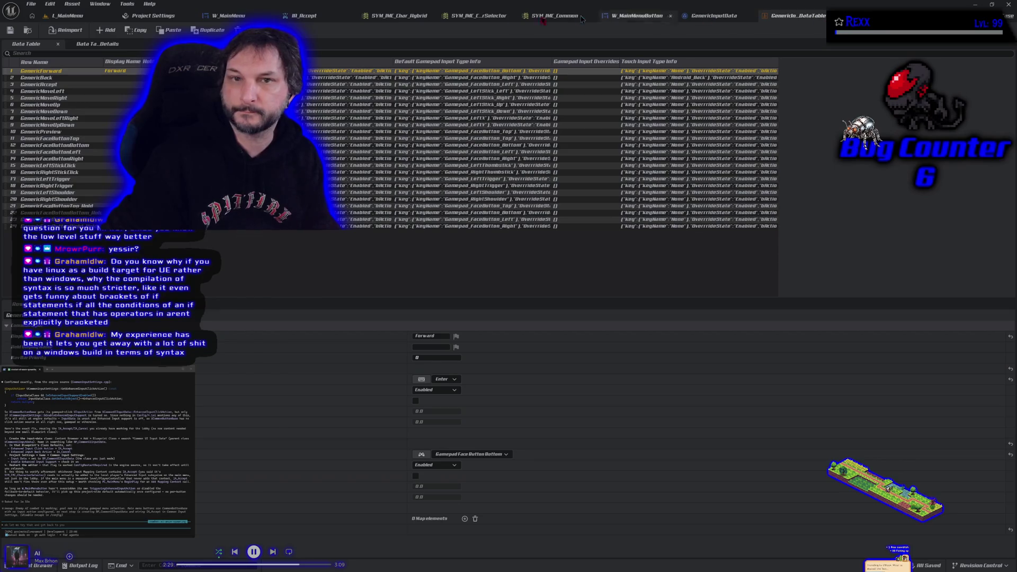
left_click(139, 17)
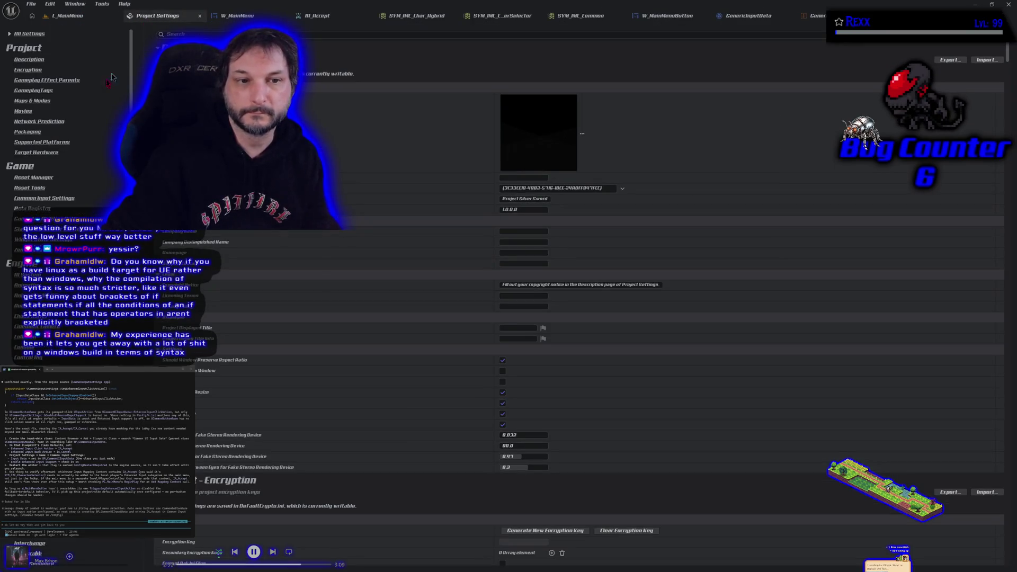
Step: Set Common Input Settings' Input Data to GenericInputData
left_click(45, 198)
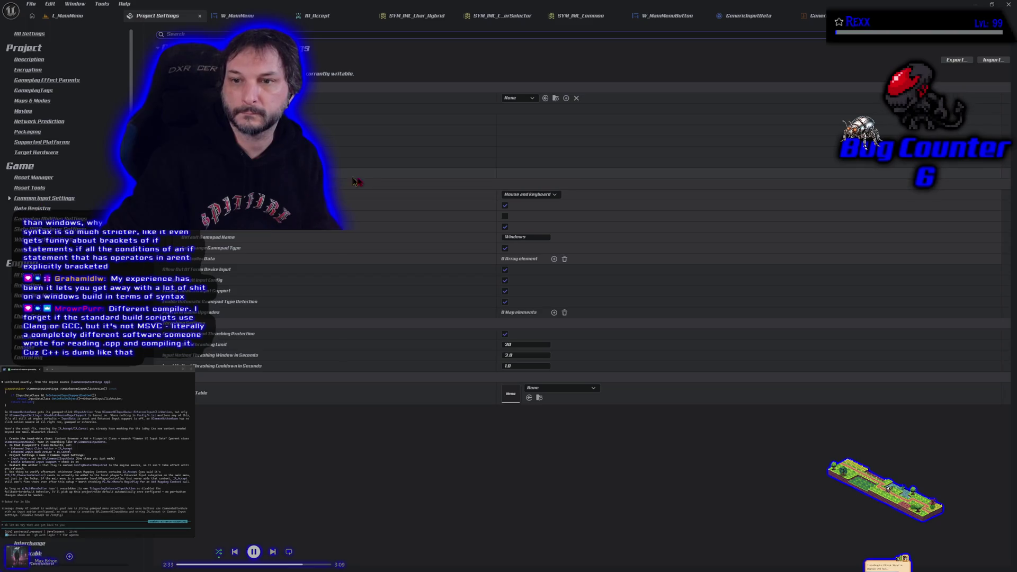
left_click(518, 98)
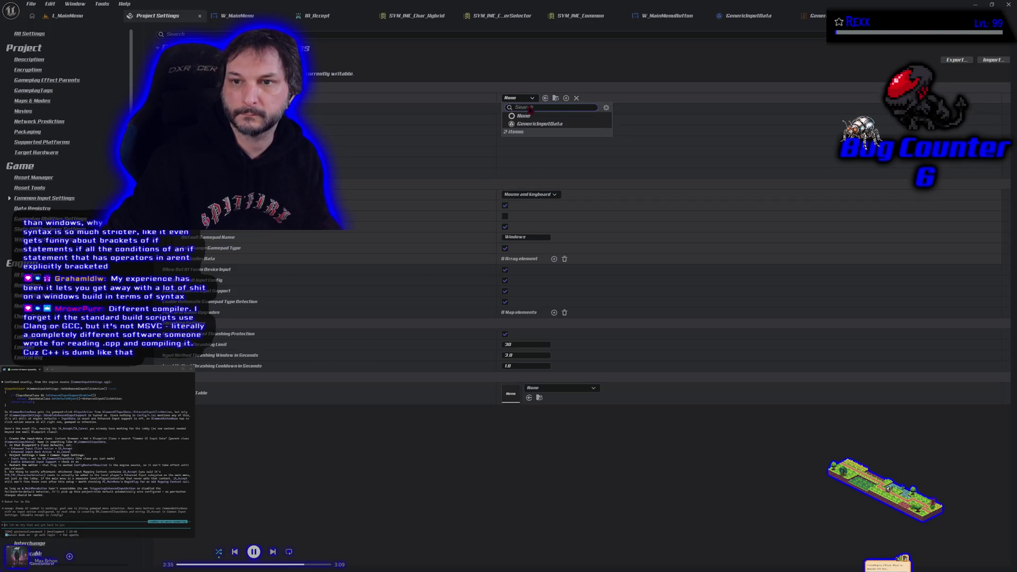
left_click(530, 125)
Step: Playtest the main menu, moving arrow-key focus between Start Solo and Multiplayer, then stop
left_click(68, 15)
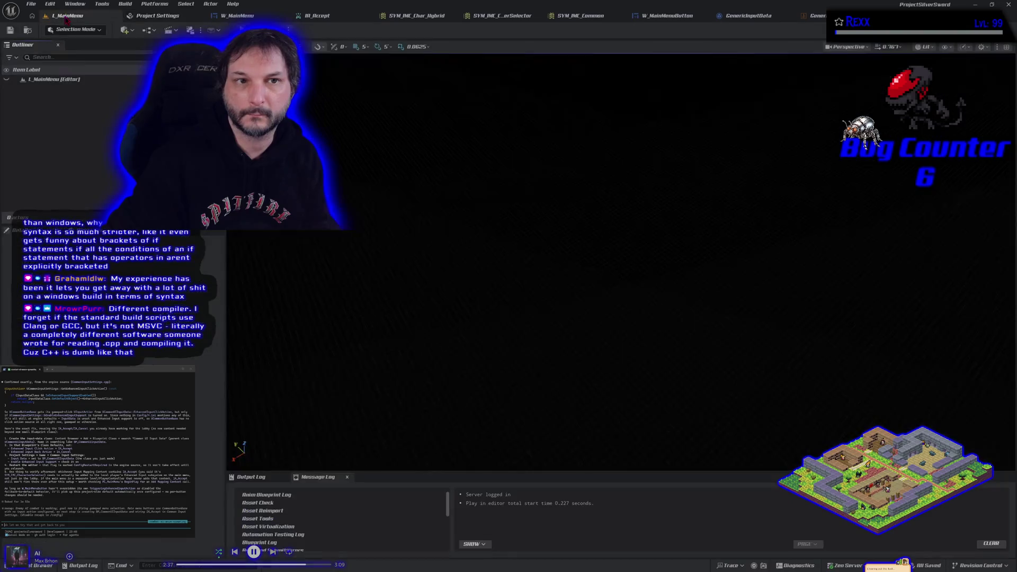
key("Down")
key("Up")
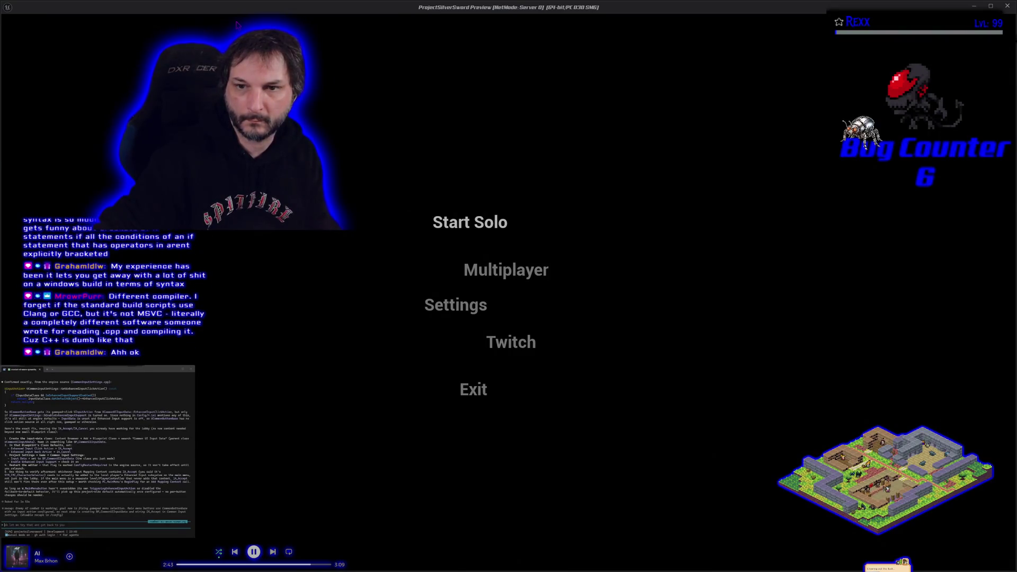
key("Down")
key("Up")
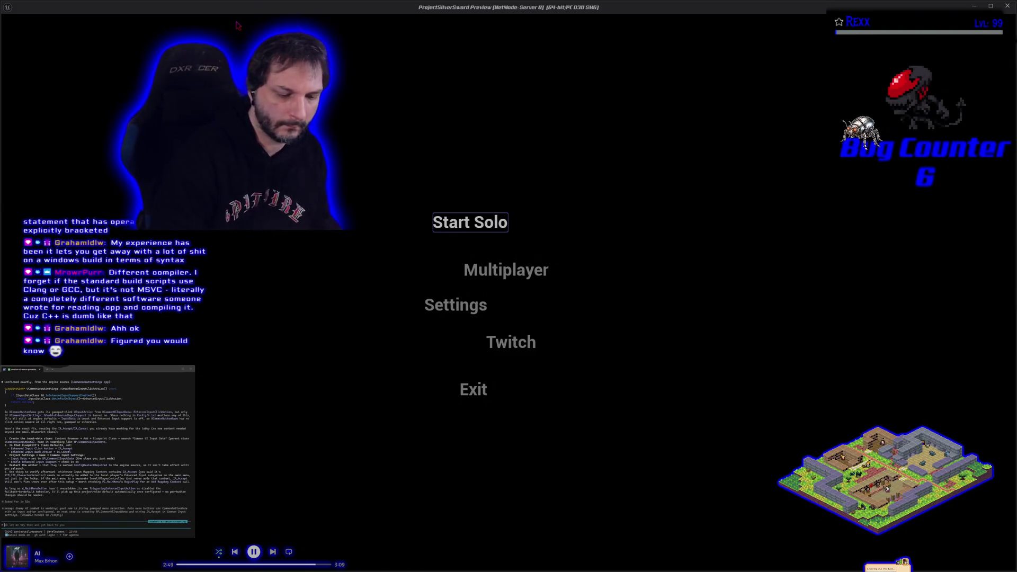
left_click(237, 25)
key("Escape")
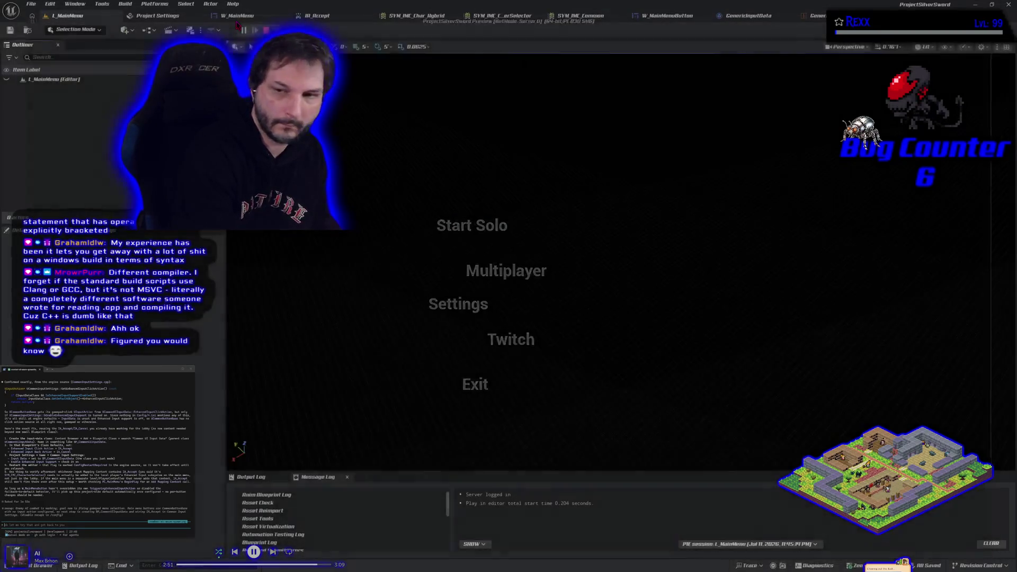
Step: Reset Input Data to None, untick Enhanced Input Support and Bind Focus Device Input, and restart
left_click(158, 15)
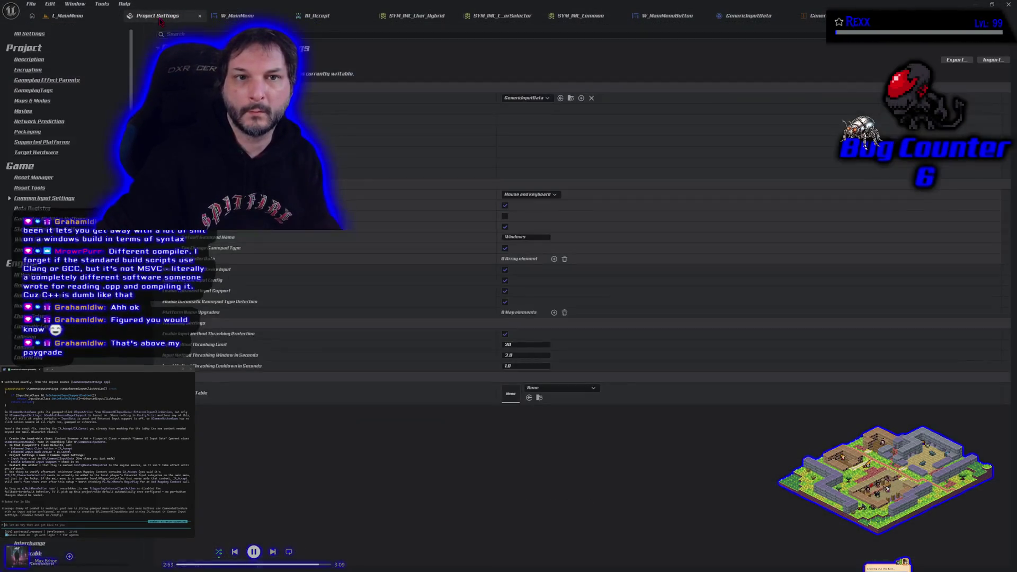
left_click(541, 99)
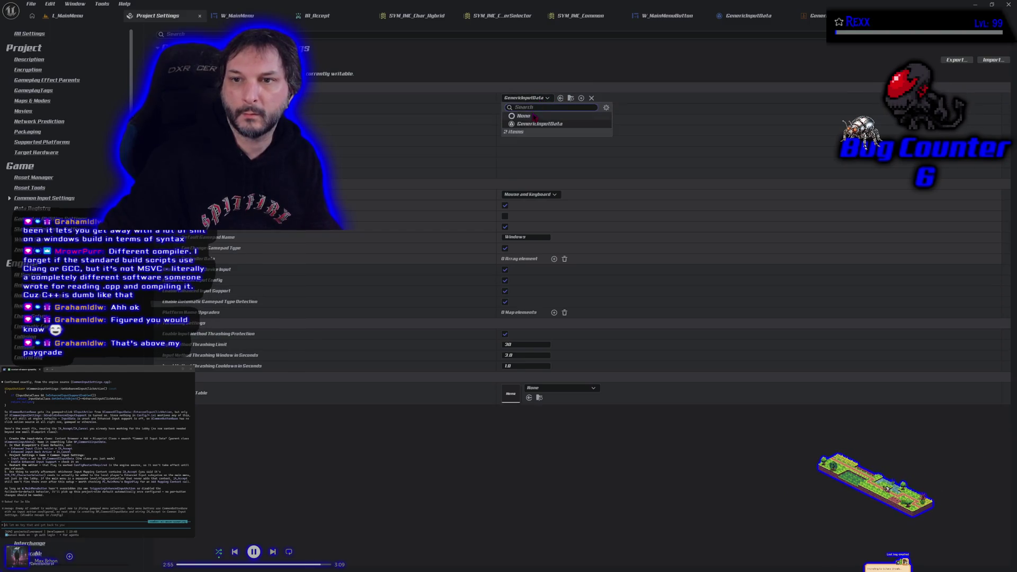
left_click(532, 118)
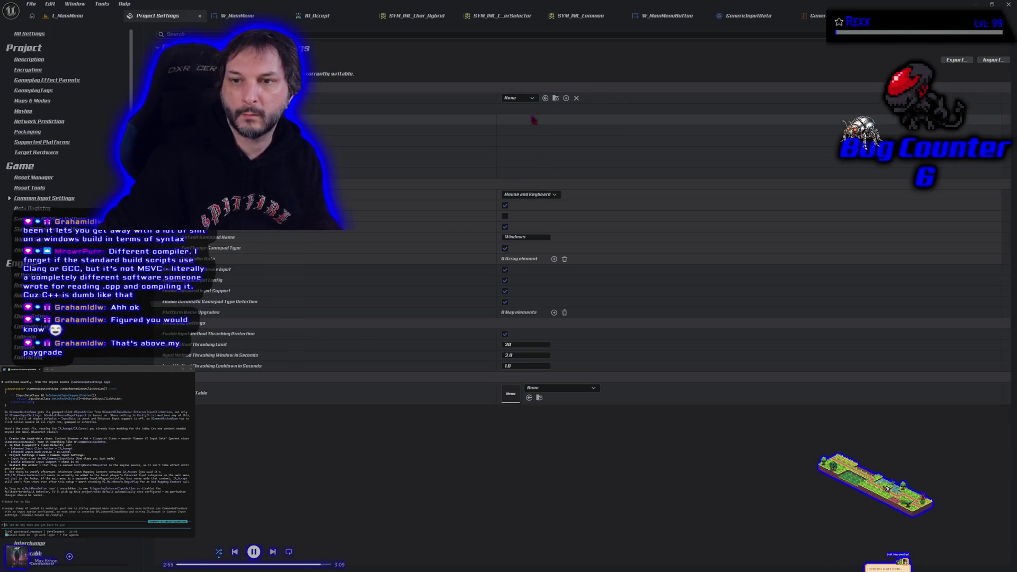
left_click(505, 291)
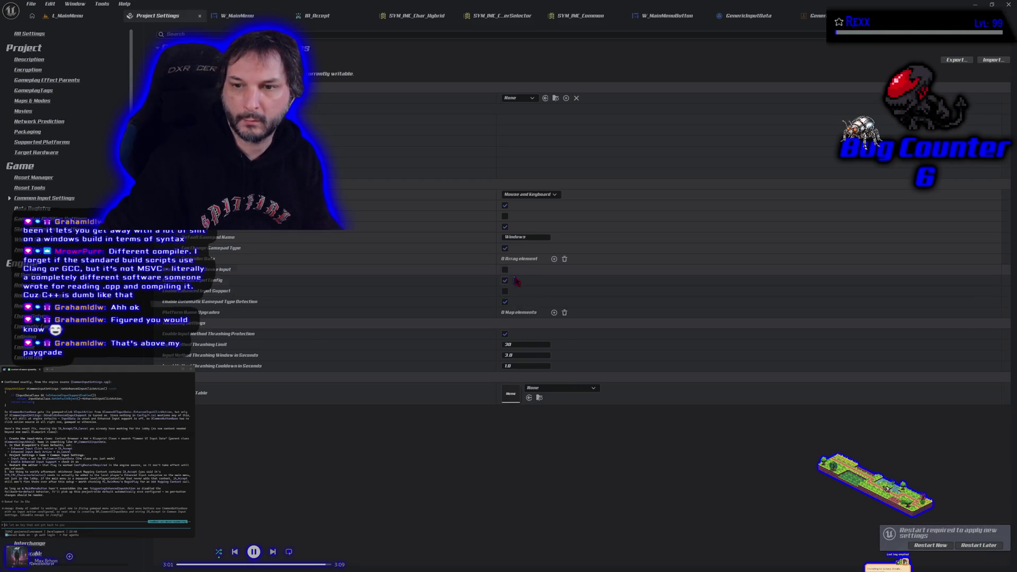
left_click(505, 269)
left_click(919, 546)
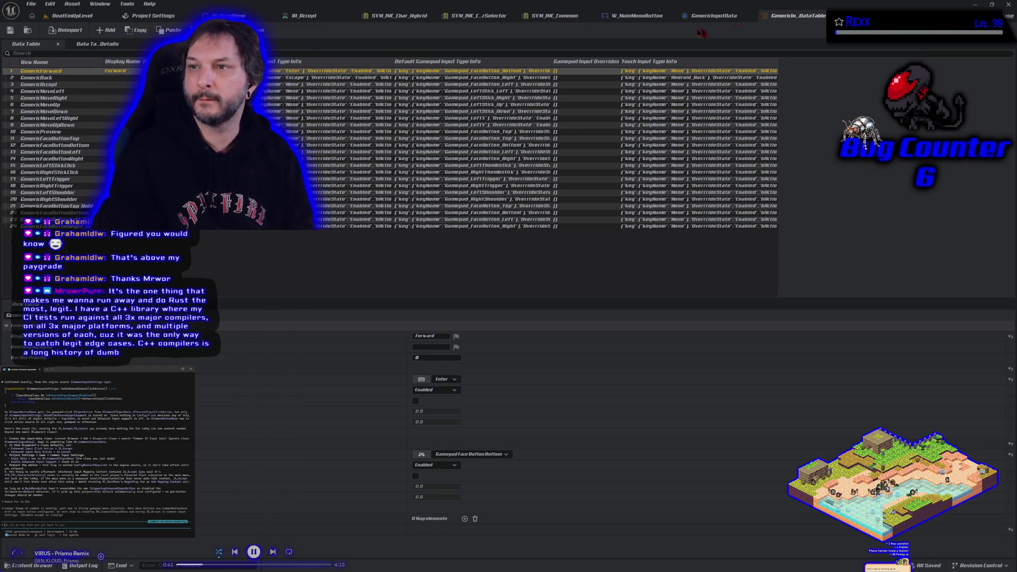
Step: Close the GenericInputData DataTable and asset tabs, returning to W_MainMenuButton's EventGraph
left_click(810, 16)
left_click(790, 16)
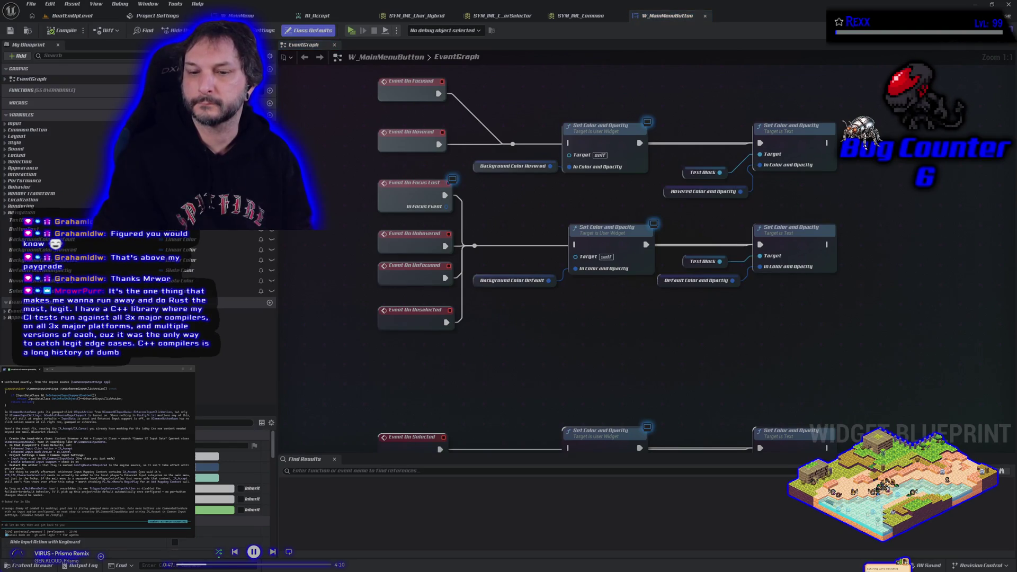
Step: Select the Event On Selected node and bring the upper event nodes into view
left_click(360, 254)
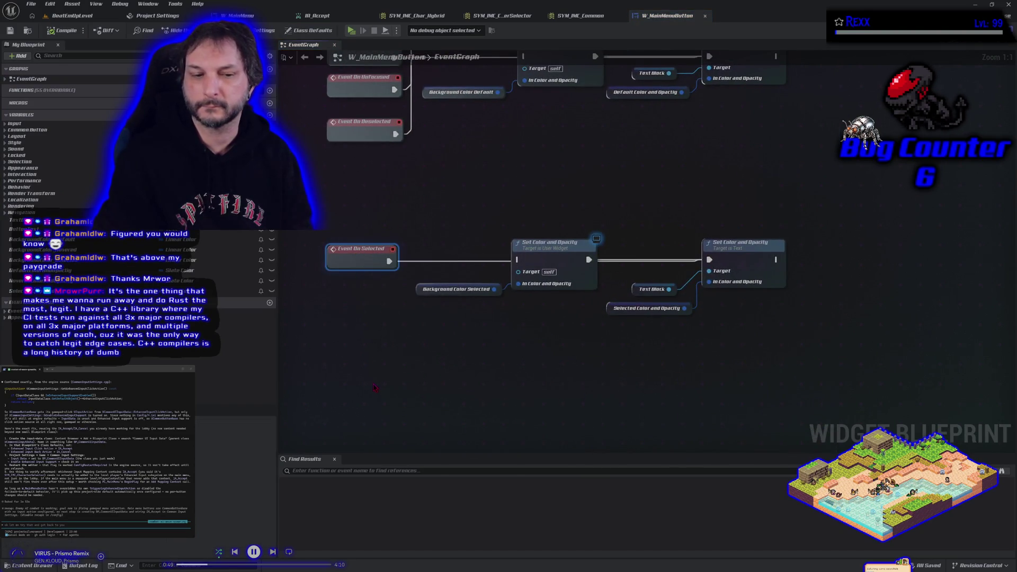
scroll(436, 366, "down", 3)
left_click_drag(431, 261, 429, 328)
Step: Browse the Content Drawer to Blueprints > PlayerController and open PC_MainMenu
left_click(30, 565)
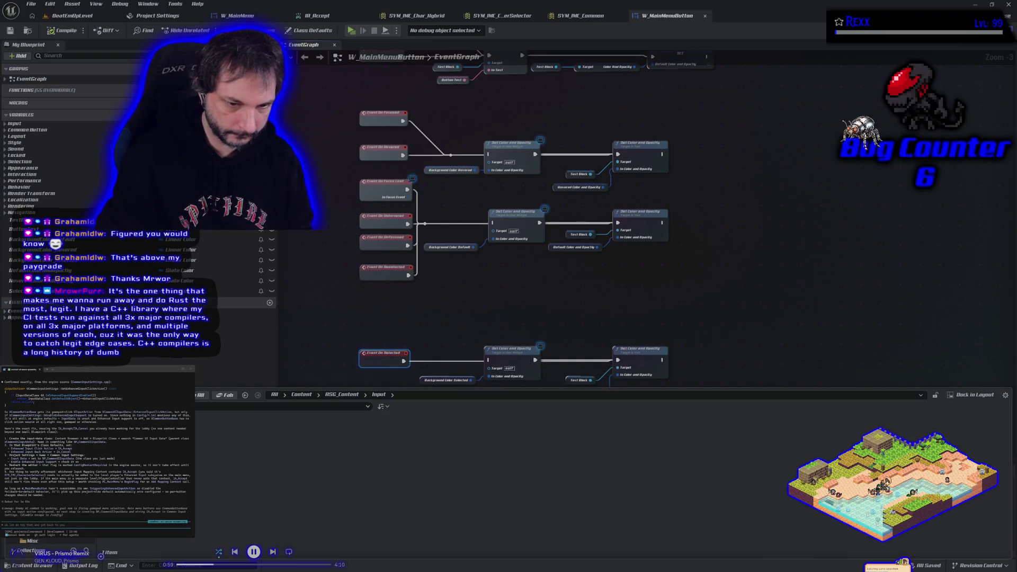
key("Return")
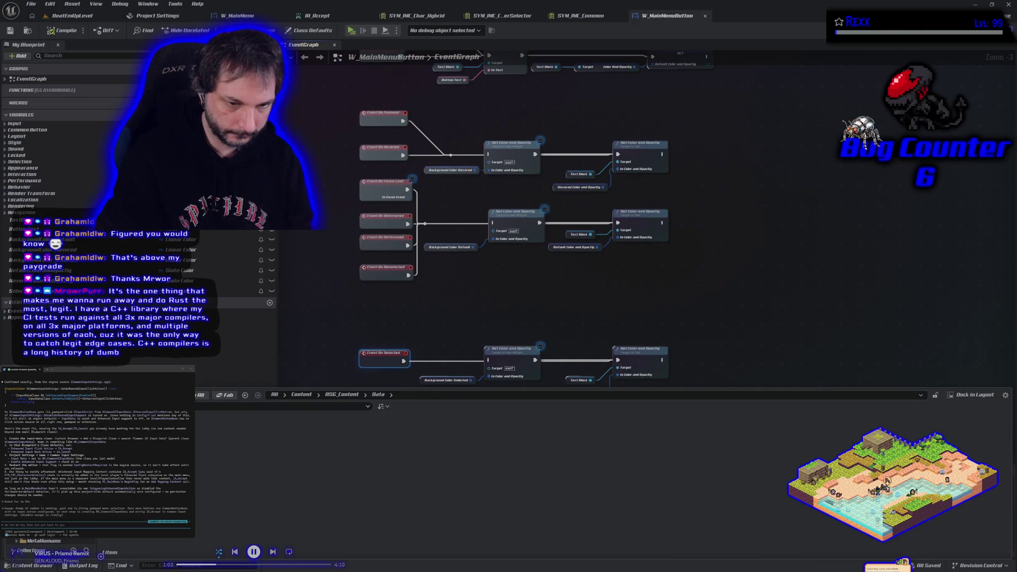
key("Return")
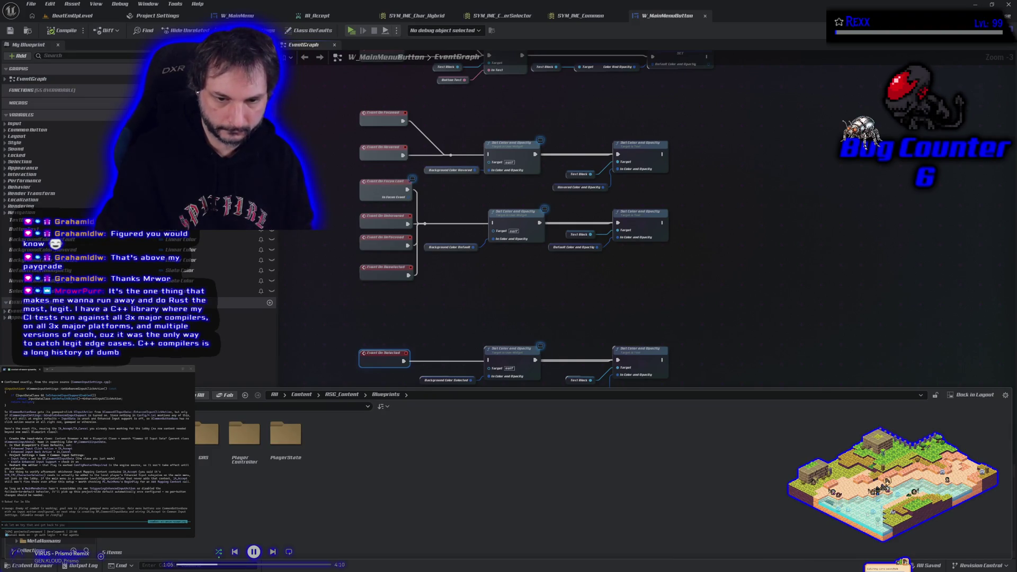
double_click(243, 437)
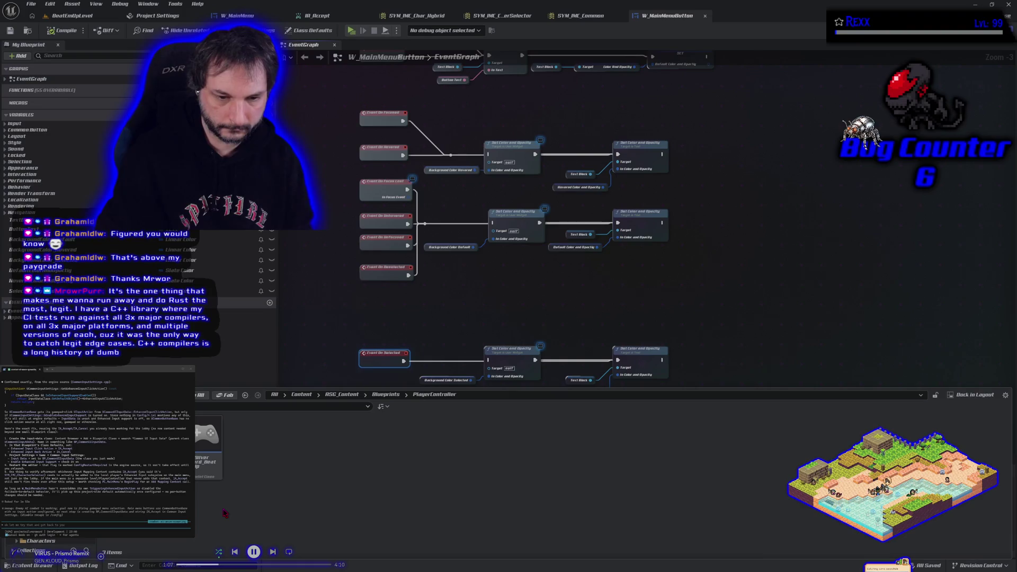
left_click(208, 439)
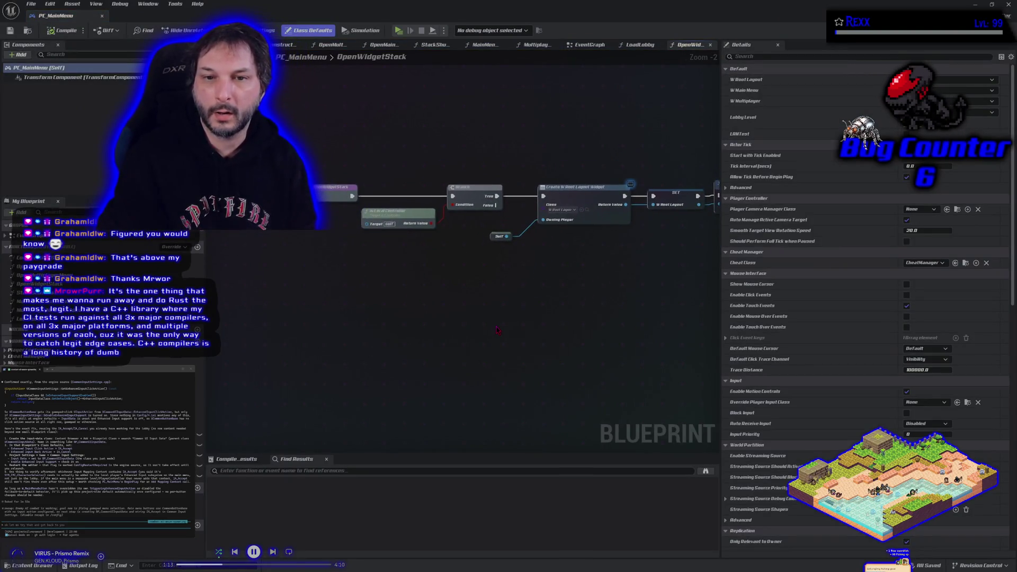
Step: Look over the MainMenuShutdown function graph and PC_MainMenu's EventGraph node chains
double_click(396, 61)
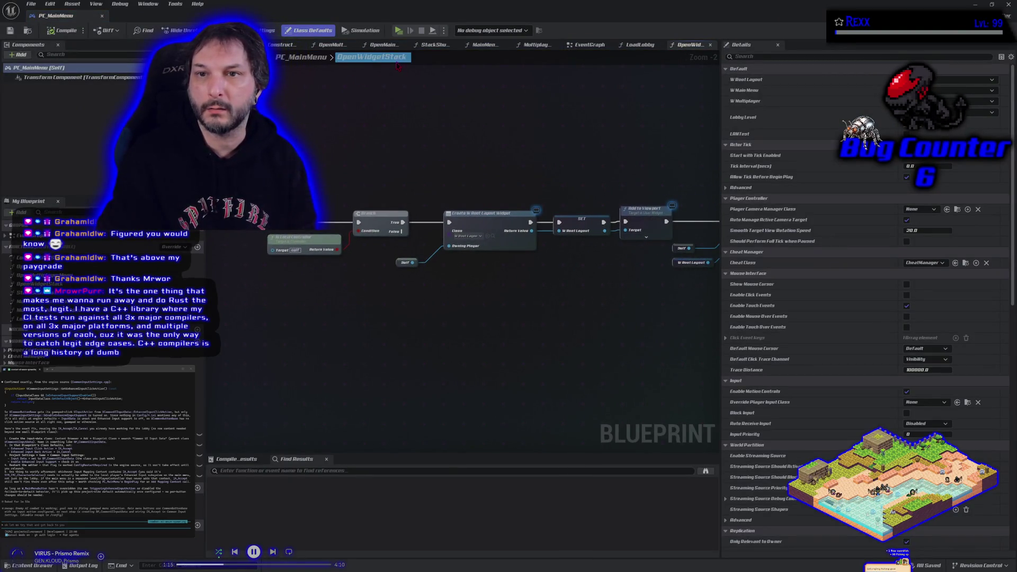
left_click(478, 47)
scroll(408, 263, "down", 1)
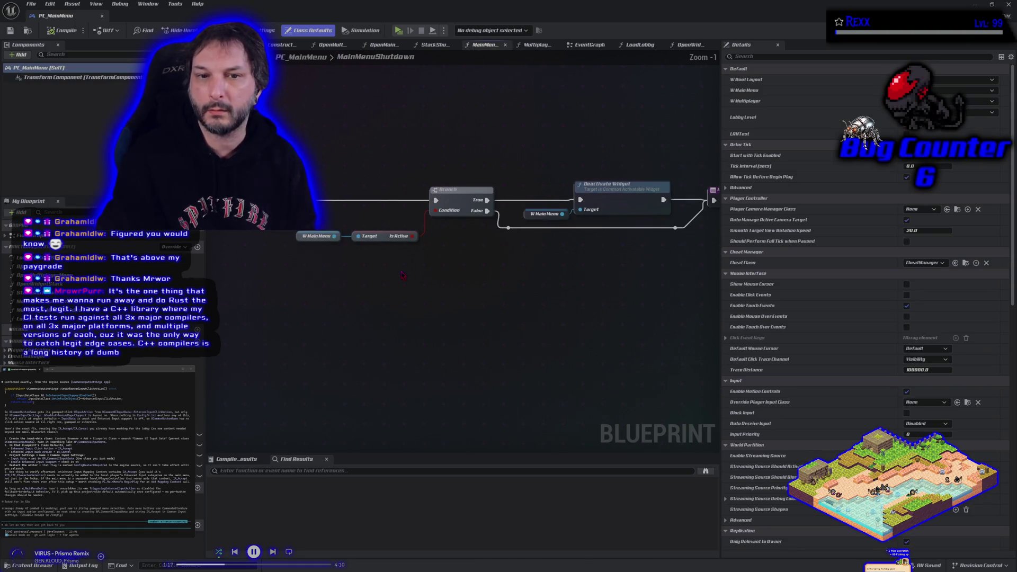
double_click(32, 235)
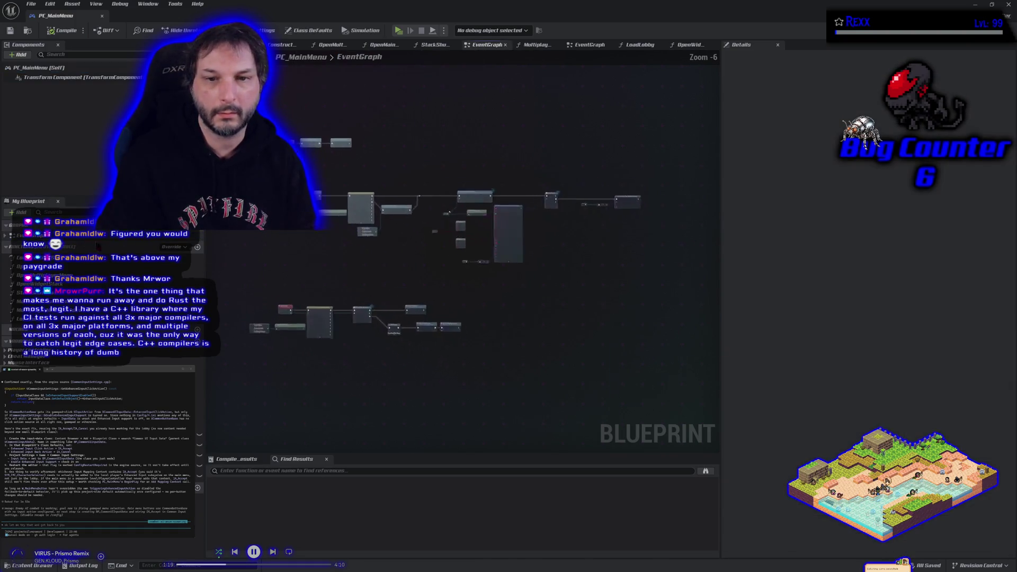
scroll(307, 272, "up", 1)
mouse_move(308, 272)
left_mouse_down()
mouse_move(390, 234)
mouse_move(449, 139)
mouse_move(343, 339)
left_mouse_up()
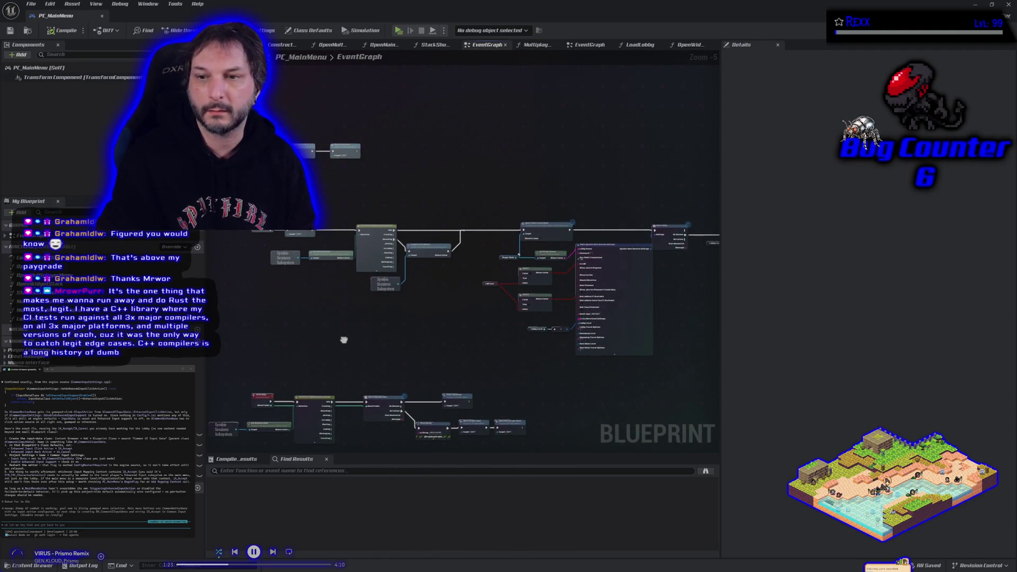
scroll(284, 180, "up", 3)
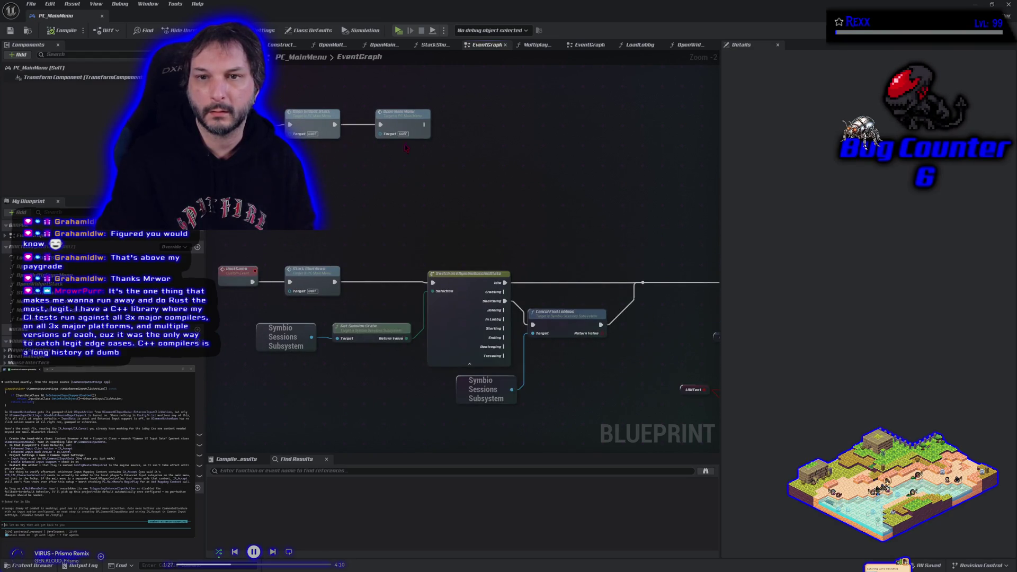
Step: Pan through the OpenMainMenu function graph and inspect its Set Input Mode UI Only node
double_click(401, 114)
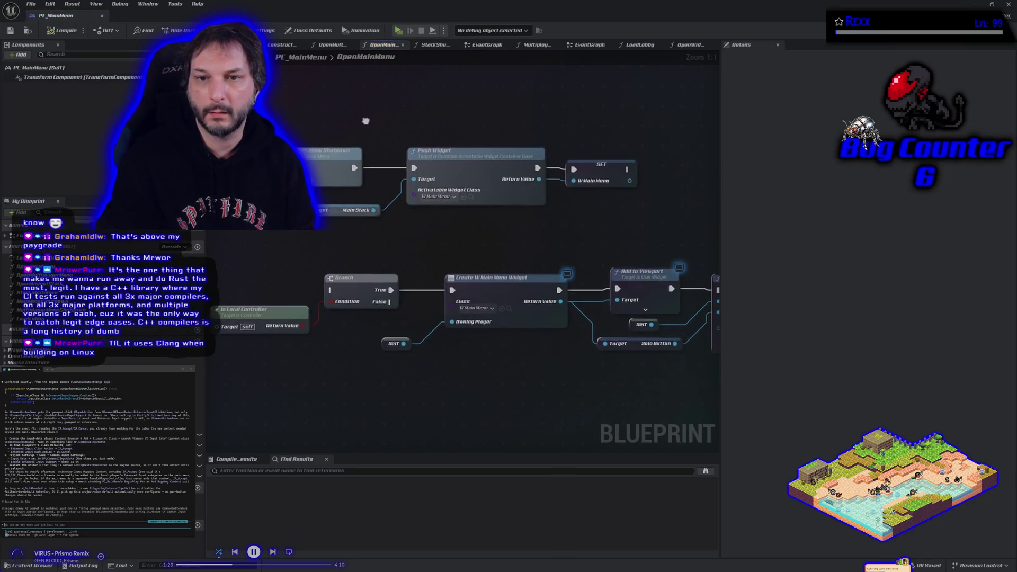
scroll(366, 124, "down", 1)
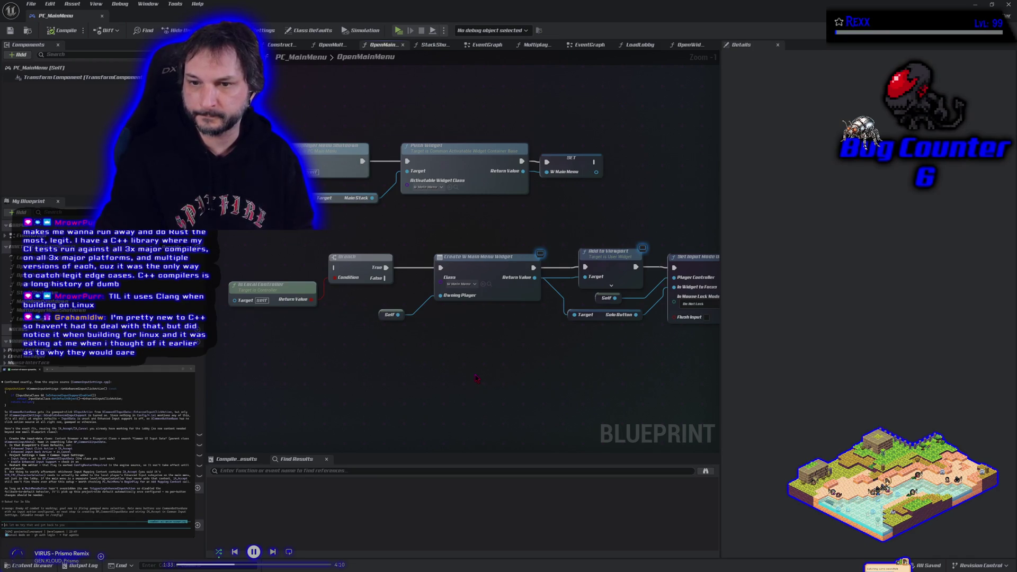
left_click_drag(476, 378, 448, 371)
scroll(448, 371, "down", 1)
mouse_move(355, 357)
left_mouse_down()
mouse_move(323, 351)
mouse_move(454, 351)
left_mouse_up()
mouse_move(347, 357)
left_mouse_down()
mouse_move(366, 351)
mouse_move(352, 355)
left_mouse_up()
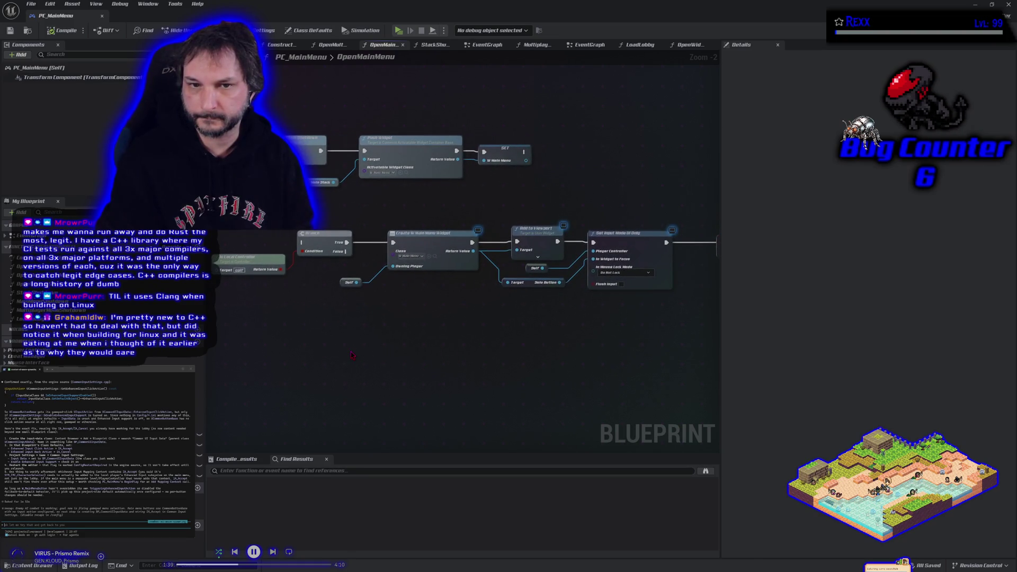
scroll(352, 355, "down", 2)
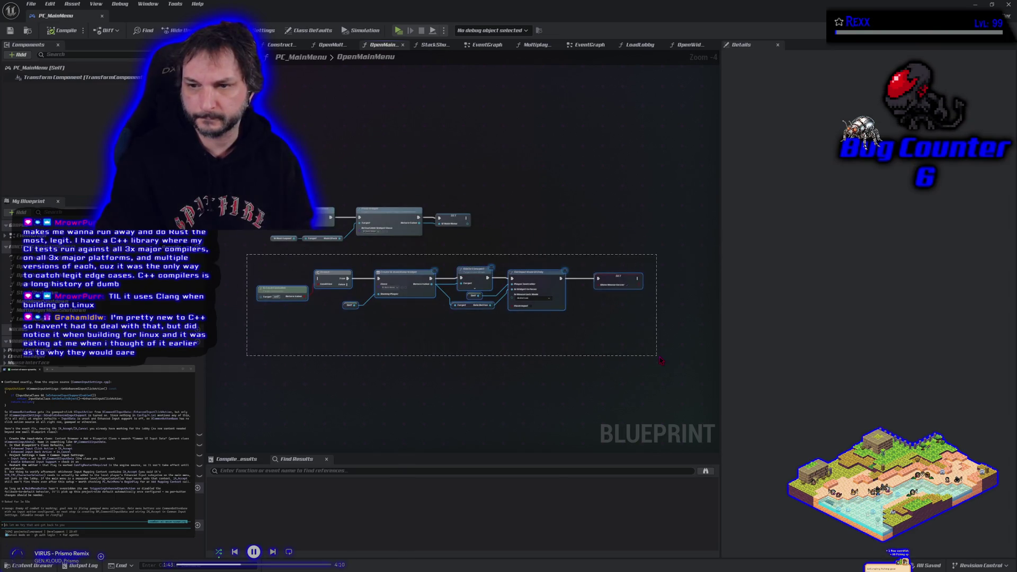
left_click(549, 284)
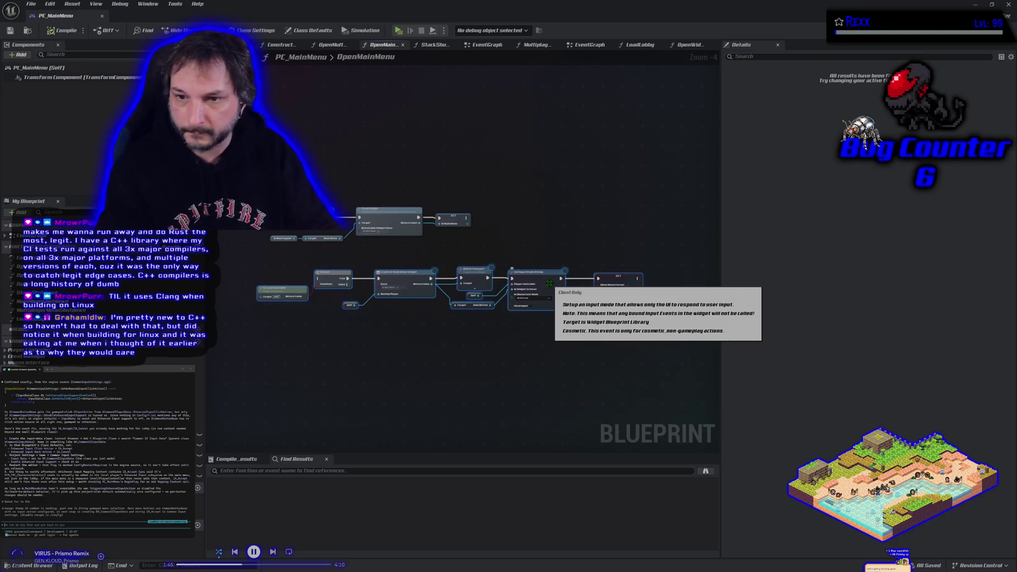
left_click(556, 381)
Step: Check the left-side nodes of OpenMainMenu, then go back to the EventGraph
scroll(421, 334, "up", 3)
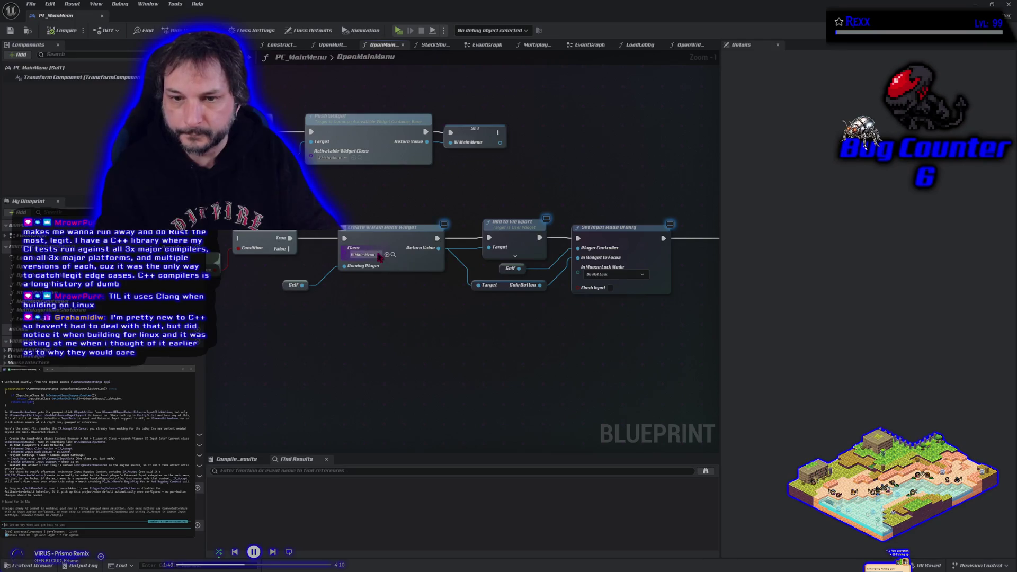
mouse_move(371, 259)
left_mouse_down()
mouse_move(377, 370)
mouse_move(409, 366)
left_mouse_up()
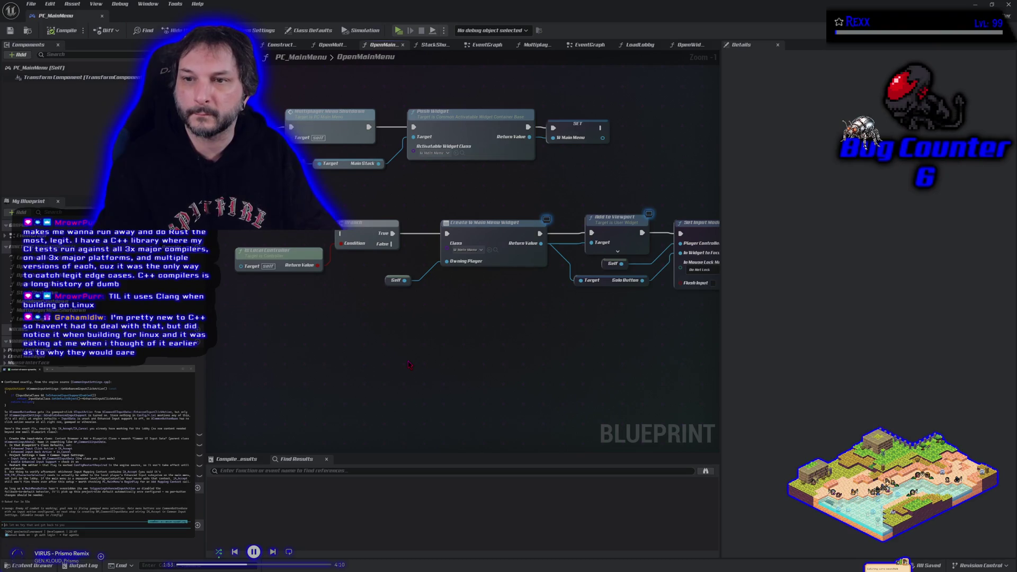
scroll(409, 365, "down", 1)
scroll(409, 364, "down", 1)
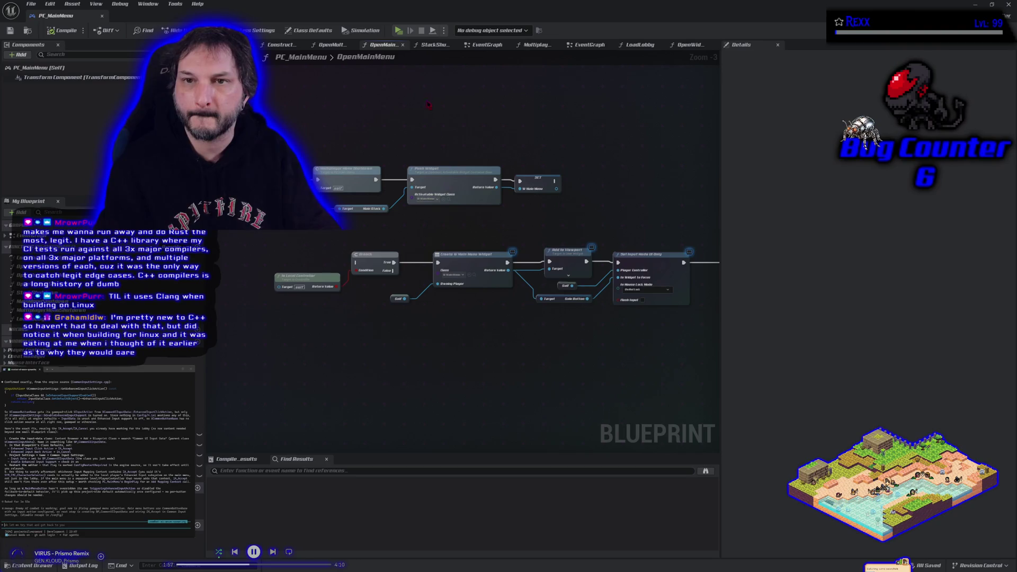
left_click(484, 45)
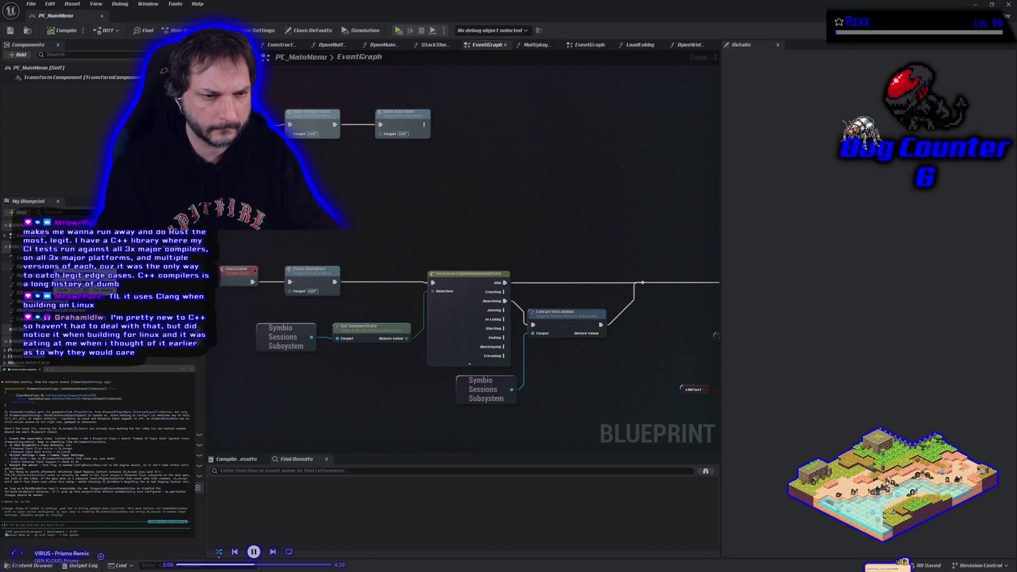
left_click(5, 235)
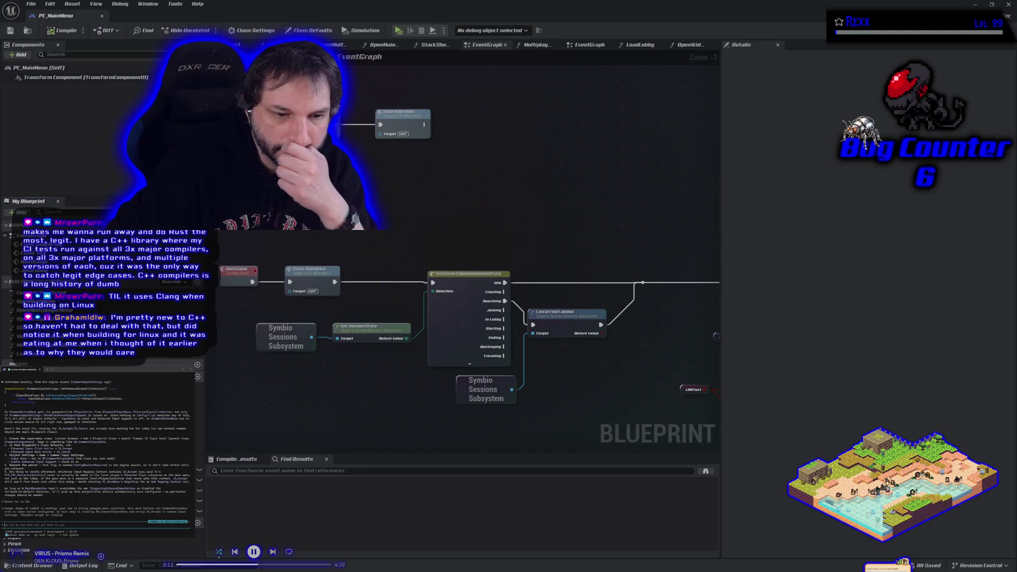
scroll(100, 476, "down", 3)
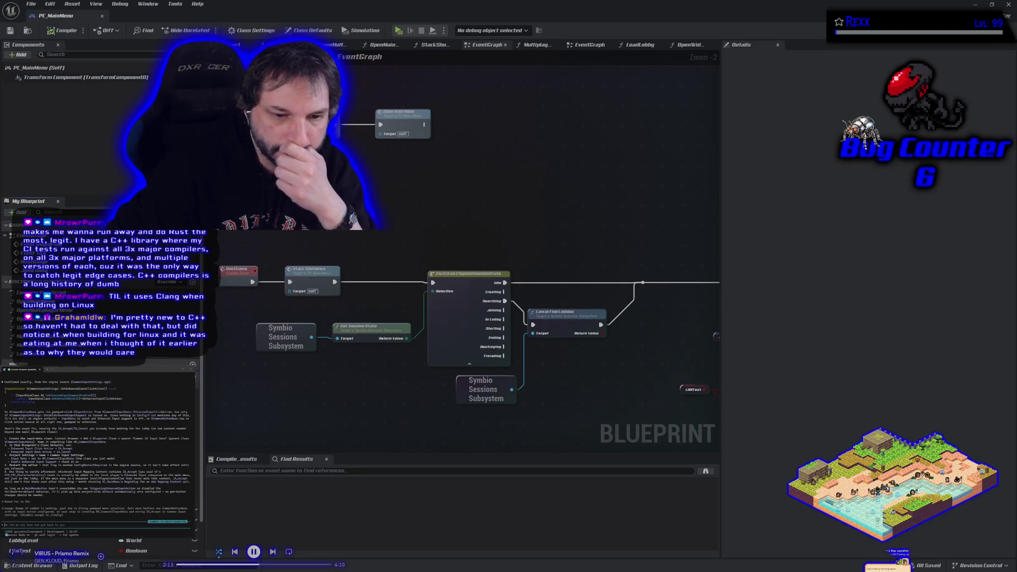
scroll(101, 476, "up", 3)
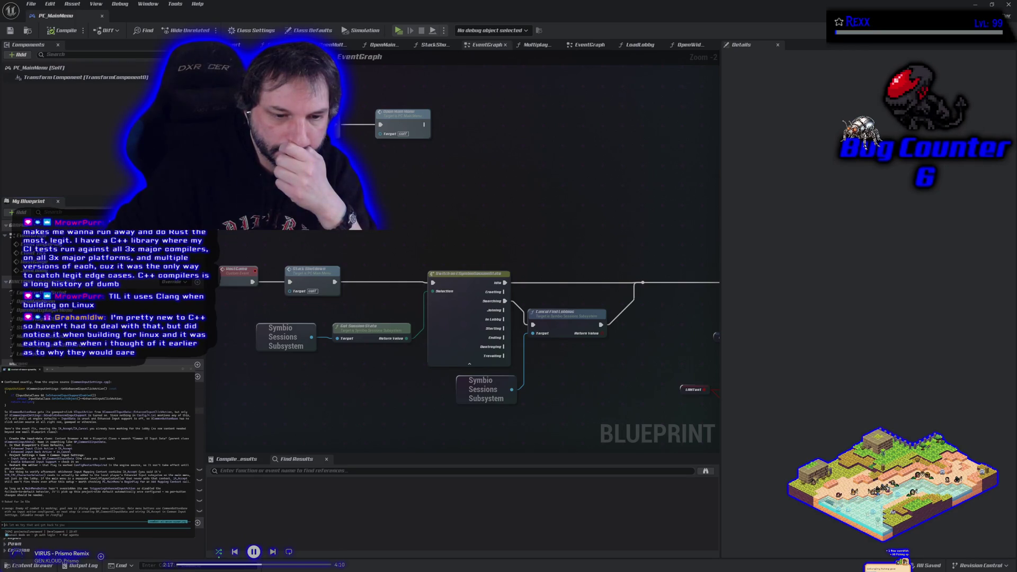
scroll(53, 545, "up", 1)
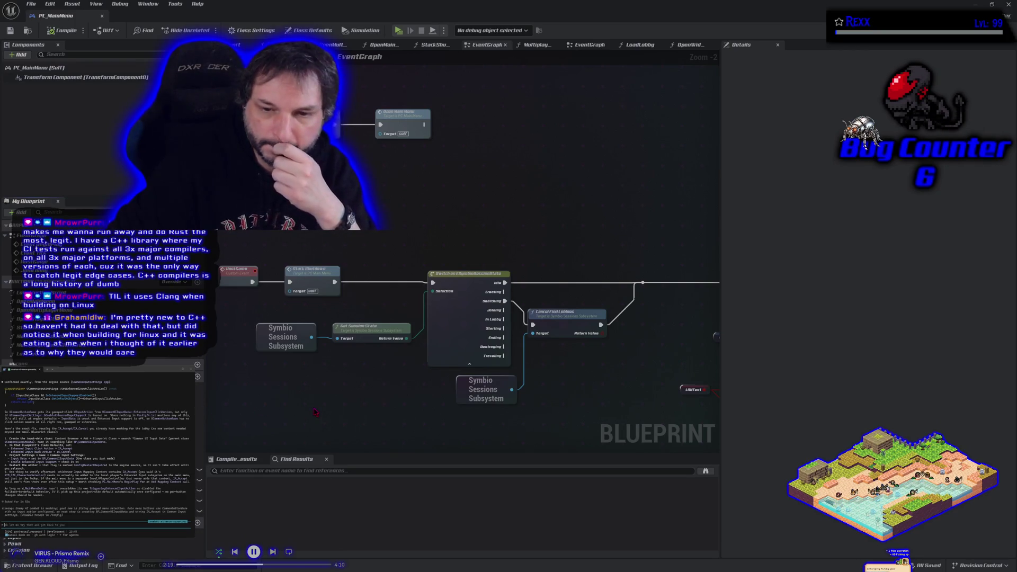
scroll(514, 460, "down", 1)
mouse_move(603, 418)
left_mouse_down()
mouse_move(283, 355)
mouse_move(250, 313)
left_mouse_up()
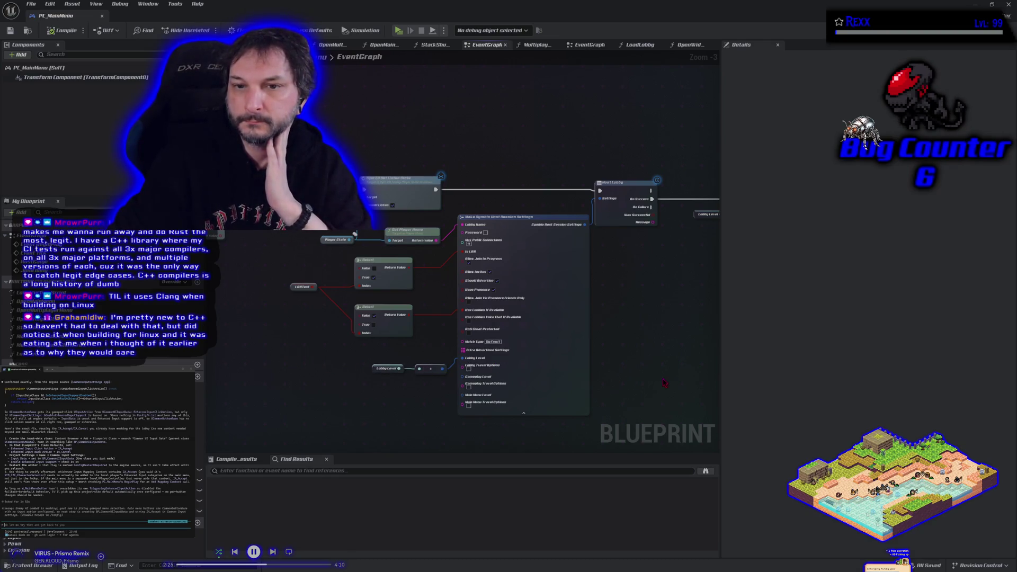
scroll(663, 382, "down", 3)
scroll(483, 378, "up", 3)
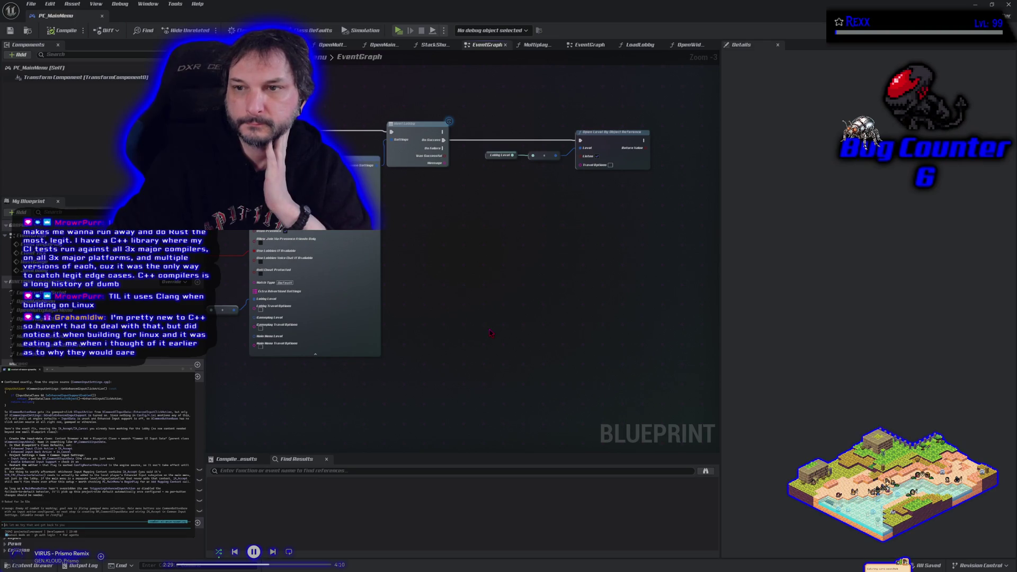
mouse_move(437, 393)
left_mouse_down()
mouse_move(506, 363)
mouse_move(450, 265)
mouse_move(461, 266)
mouse_move(382, 176)
mouse_move(344, 201)
mouse_move(317, 289)
mouse_move(426, 457)
left_mouse_up()
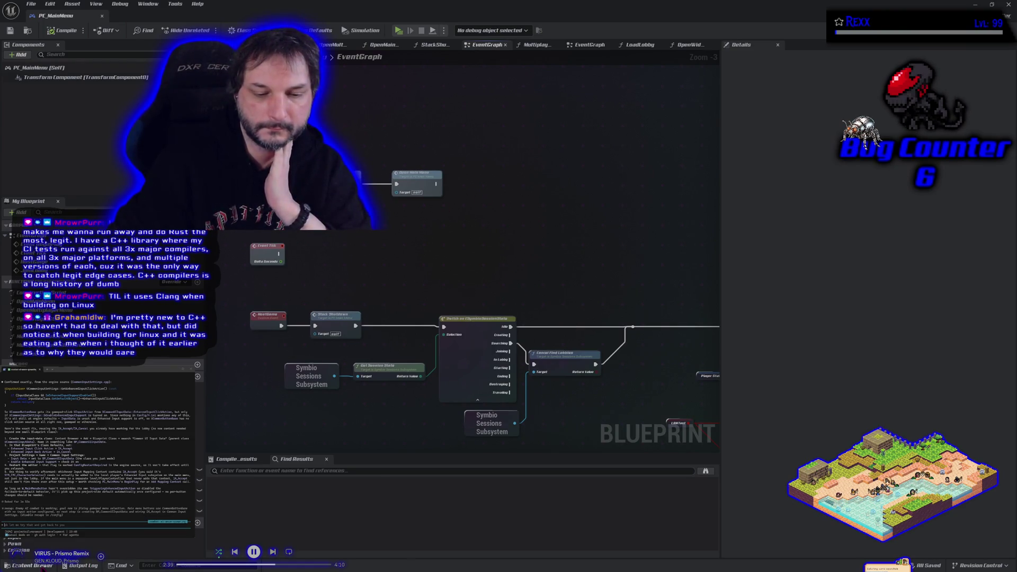
left_click(30, 565)
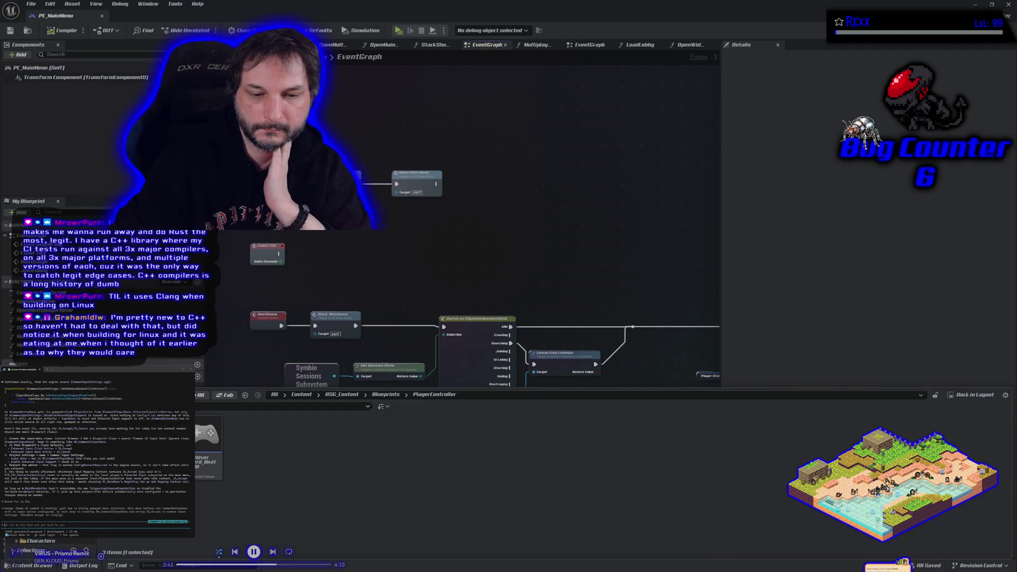
double_click(208, 439)
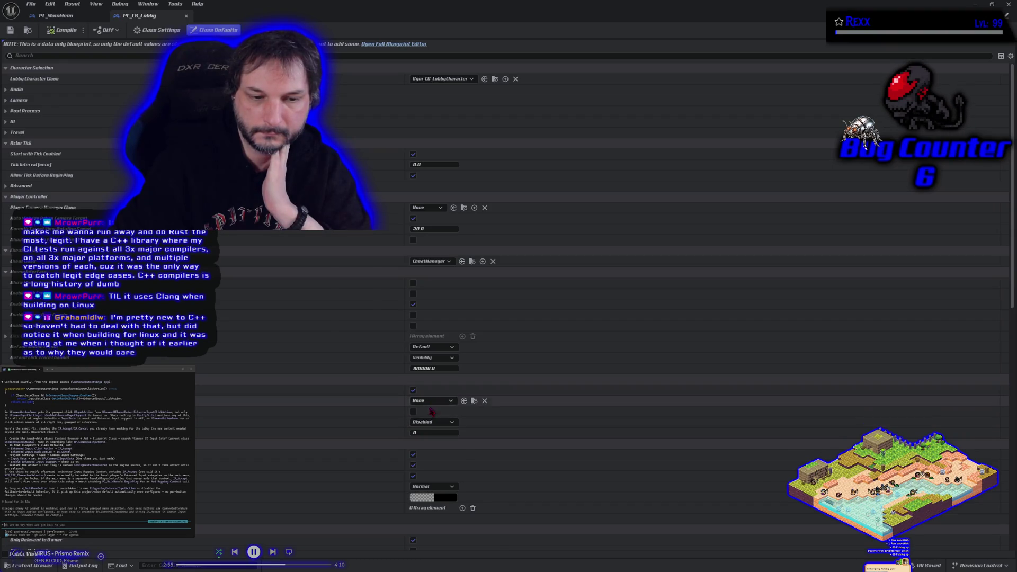
left_click(186, 16)
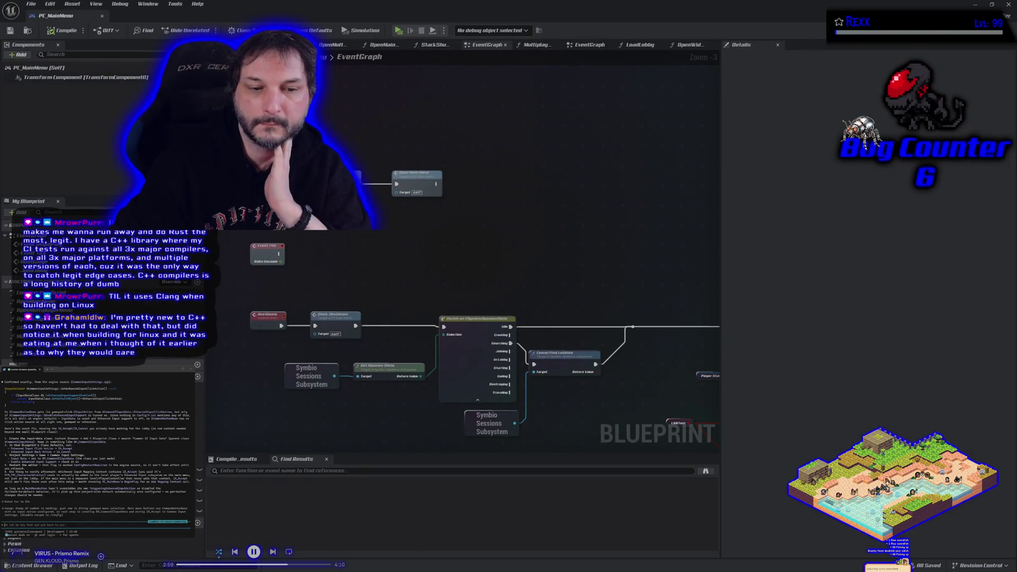
Step: Review PC_MainMenu's Class Defaults, scrolling through the Mouse Interface and Input settings
left_click(313, 30)
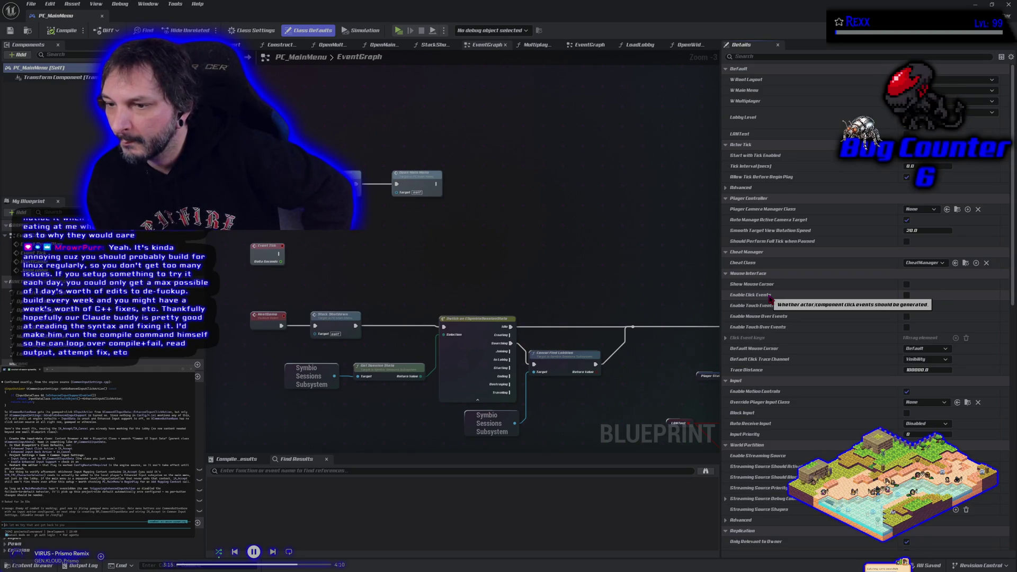
scroll(770, 298, "down", 2)
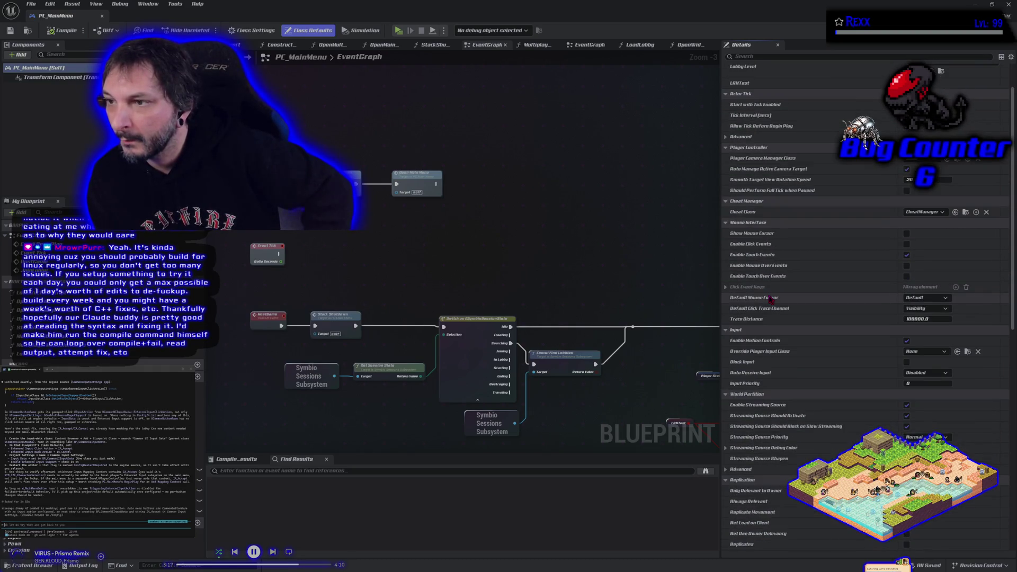
scroll(770, 298, "down", 8)
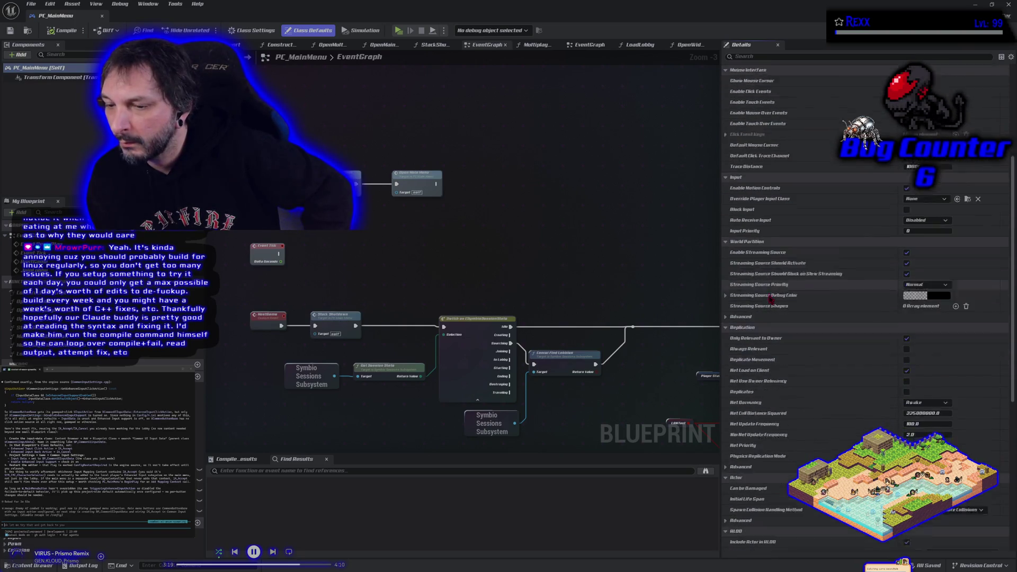
scroll(771, 298, "down", 8)
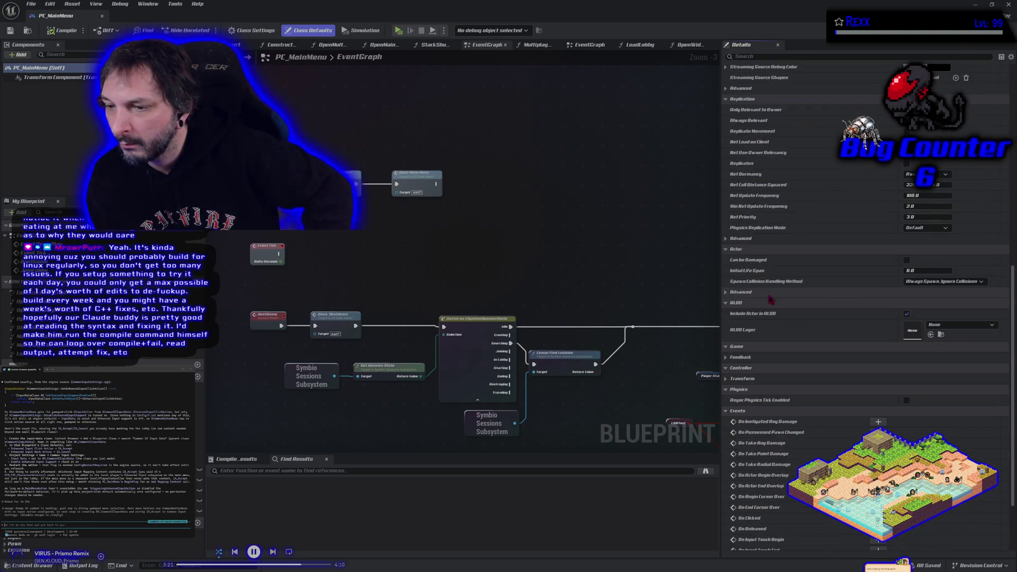
scroll(770, 299, "up", 12)
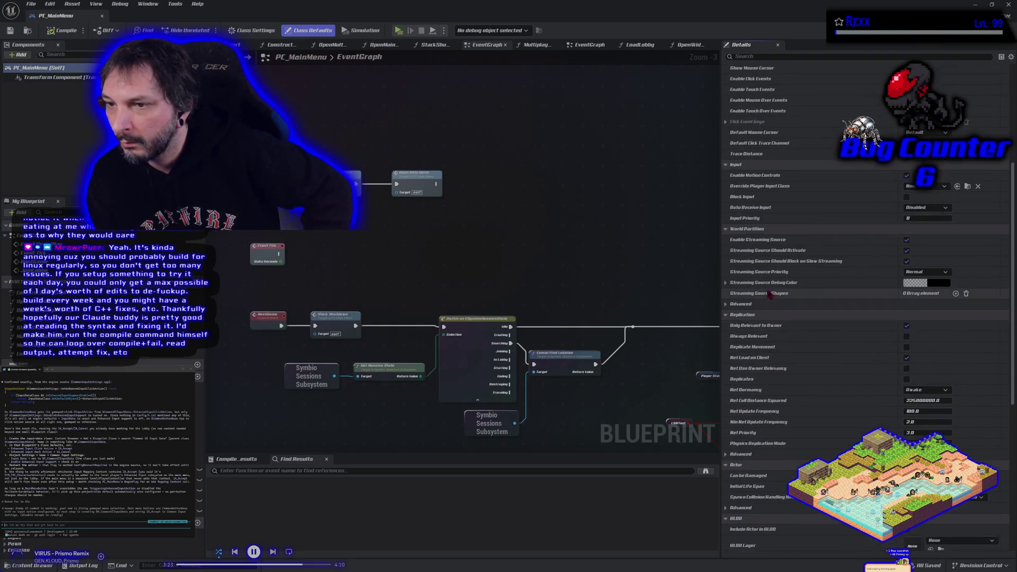
scroll(769, 294, "up", 6)
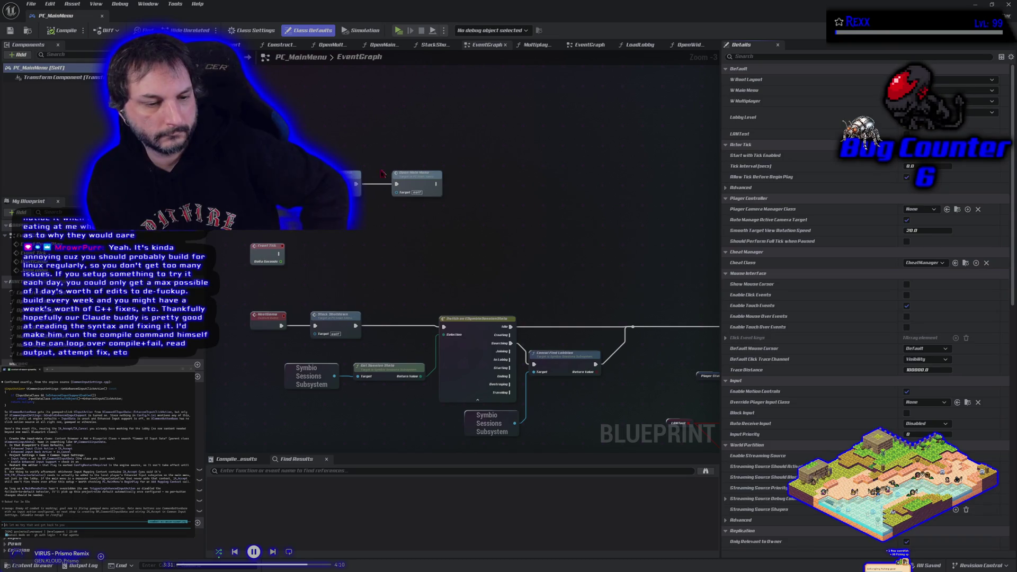
scroll(62, 546, "up", 2)
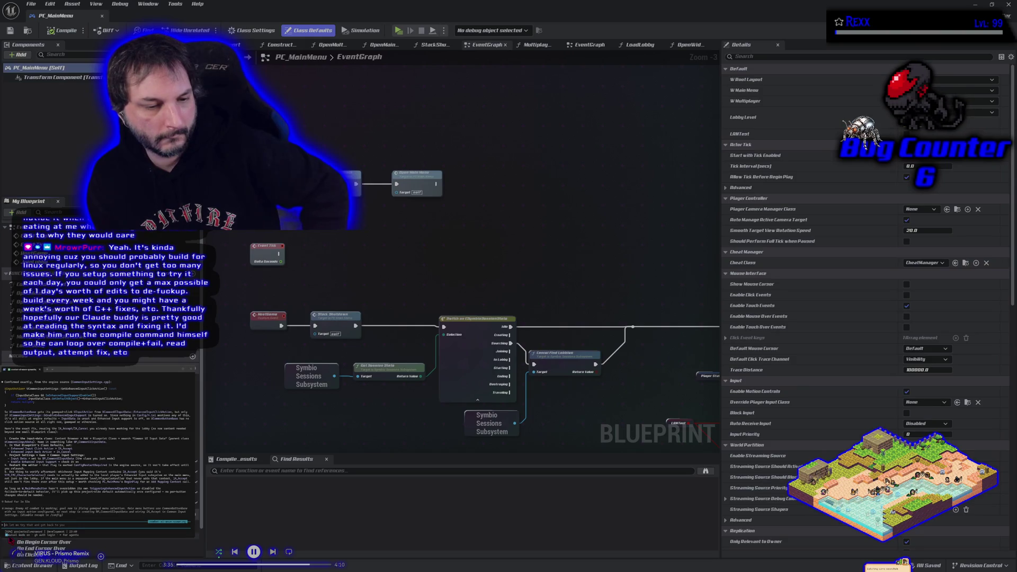
Step: Select a variable in My Blueprint to view its properties
scroll(127, 539, "down", 1)
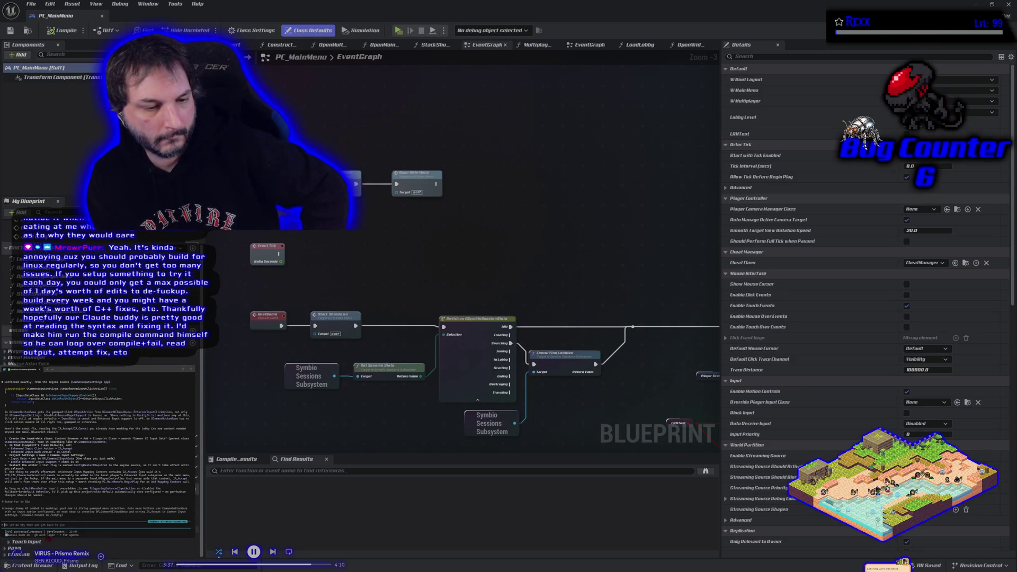
left_click(15, 552)
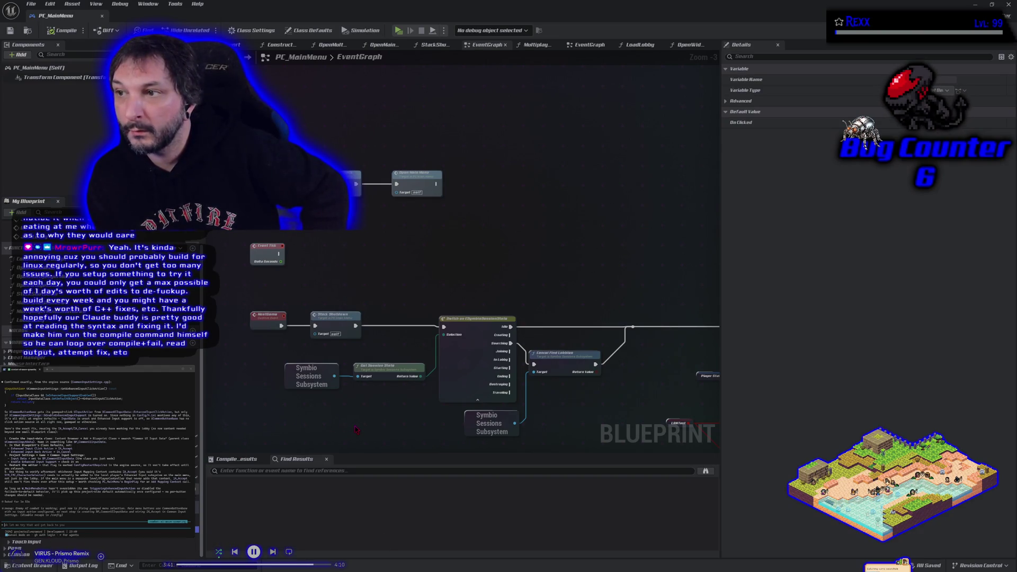
scroll(417, 350, "down", 3)
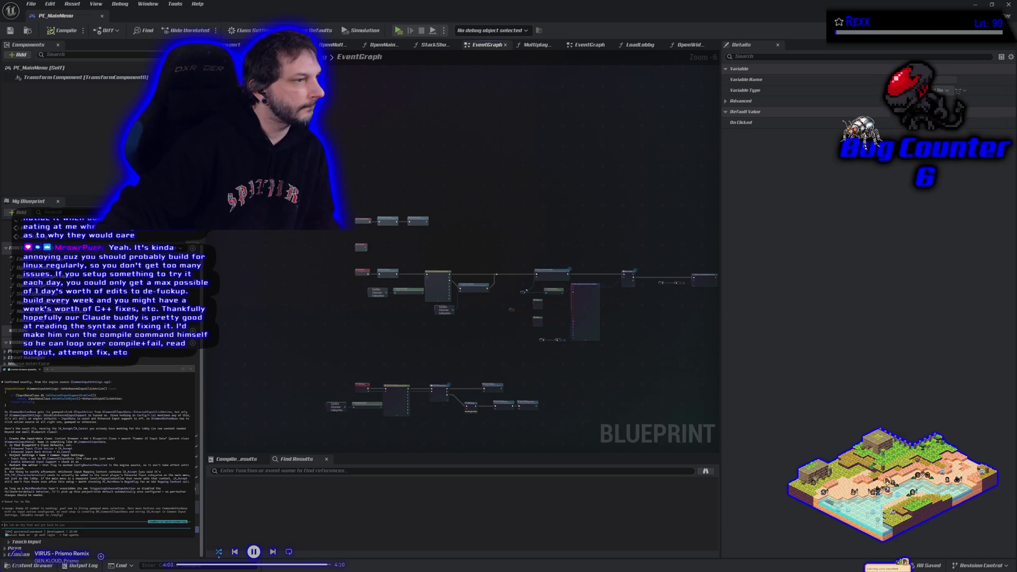
Step: Send the terminal assistant the message 'he said it worked in his project'
scroll(95, 446, "up", 3)
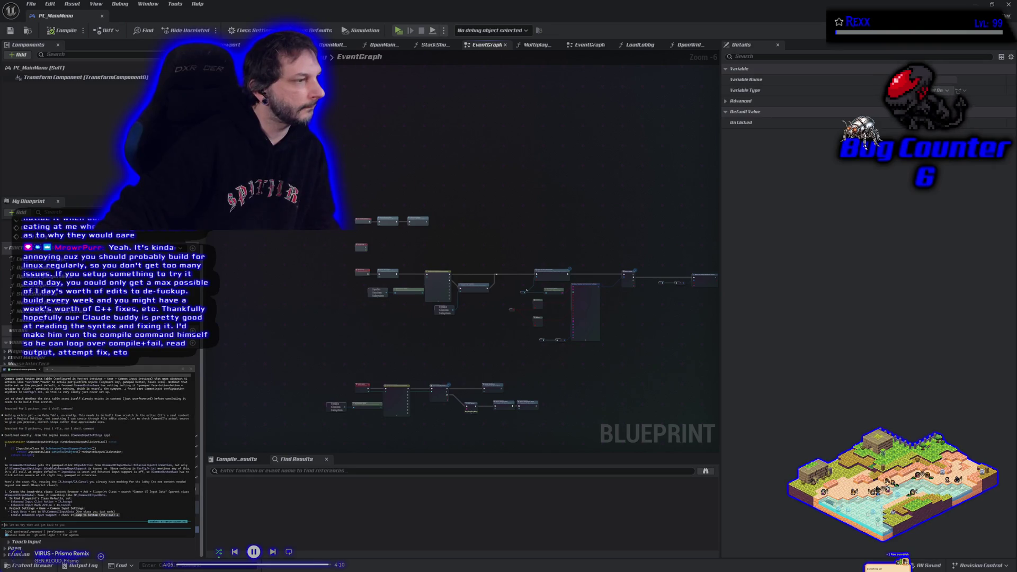
scroll(96, 446, "down", 3)
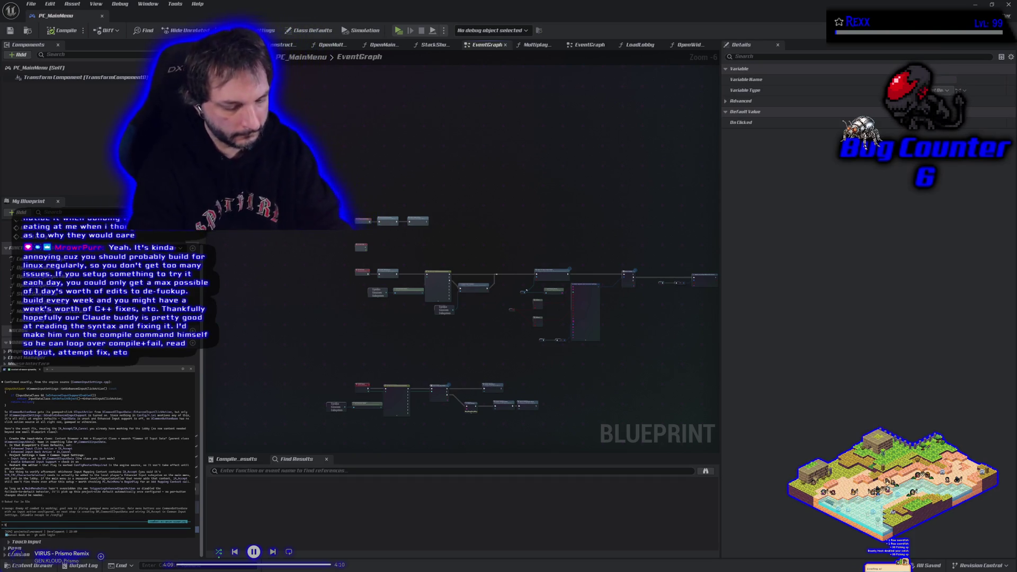
type("he said it wo")
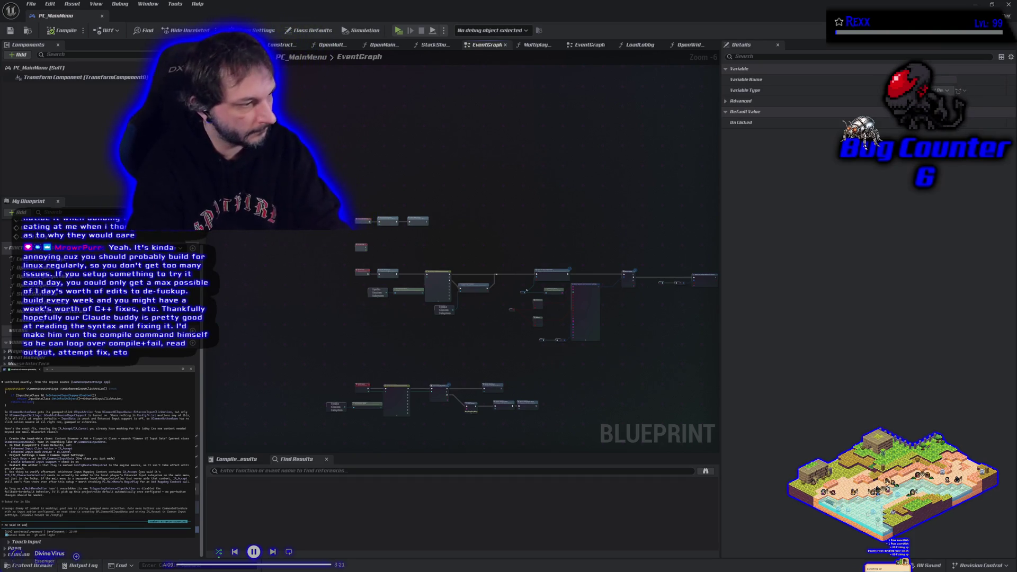
type("rked in his ")
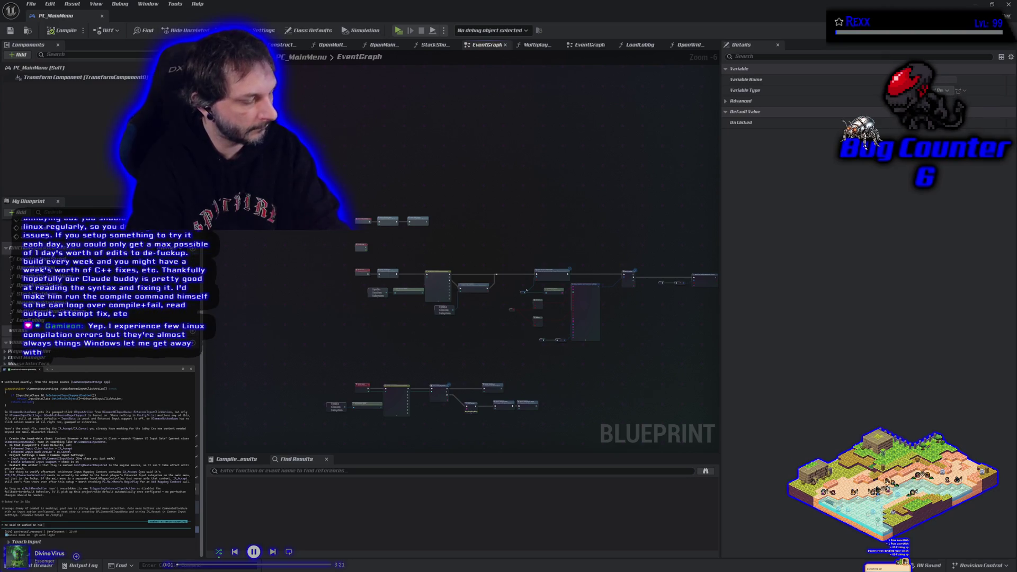
type("project")
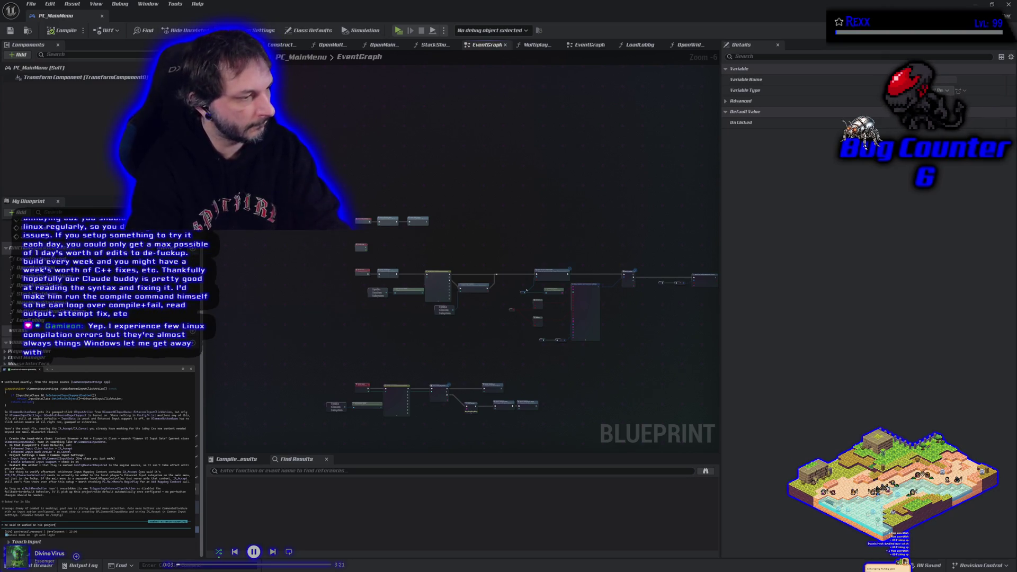
key("Return")
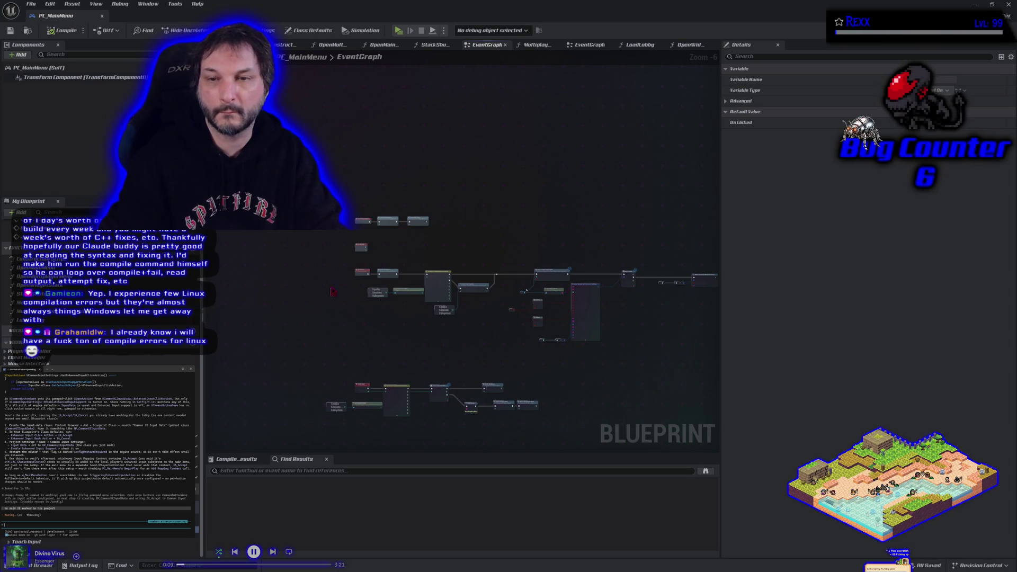
Step: Close the duplicate EventGraph tab, keeping the second EventGraph view
left_click(587, 44)
scroll(403, 168, "down", 5)
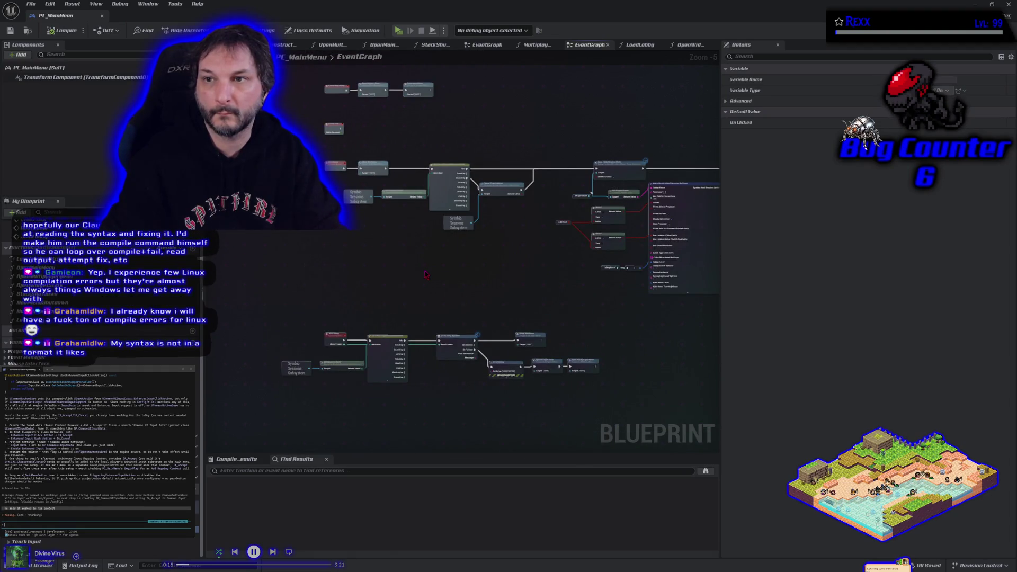
middle_click(480, 47)
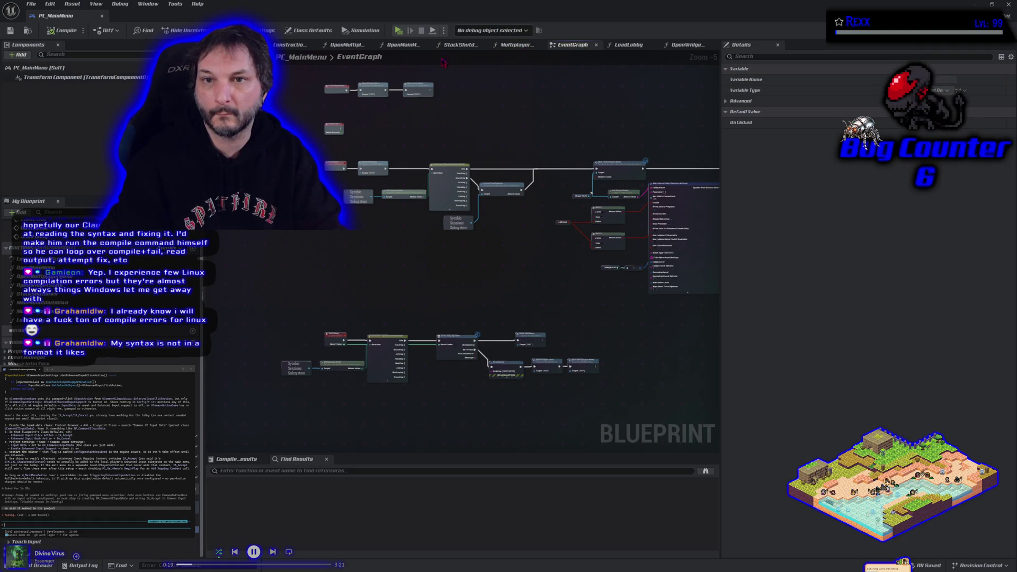
Step: Bring up the OpenMainMenu function graph, then pause and skip the background music track
left_click(396, 47)
scroll(345, 333, "down", 2)
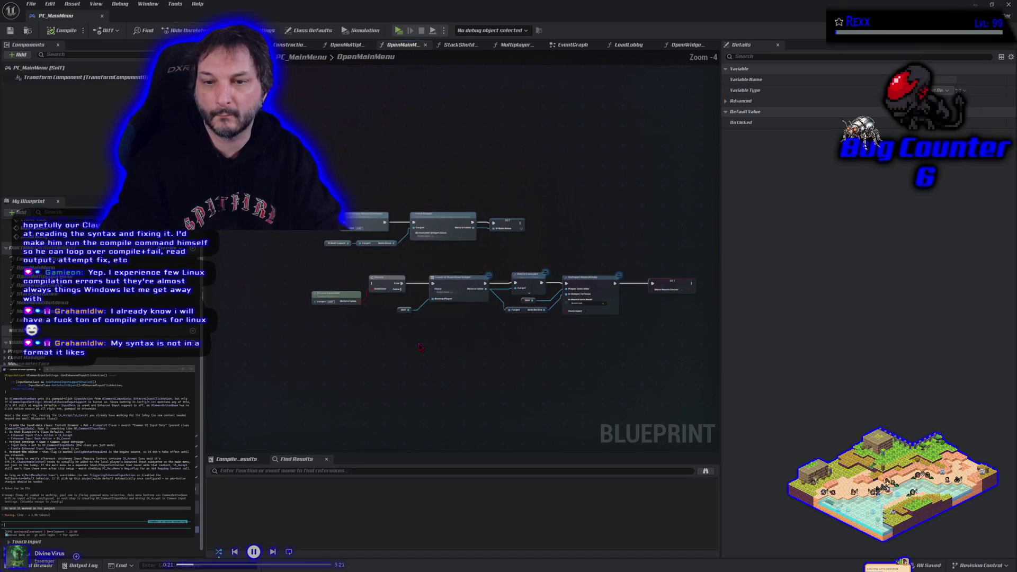
scroll(345, 333, "up", 3)
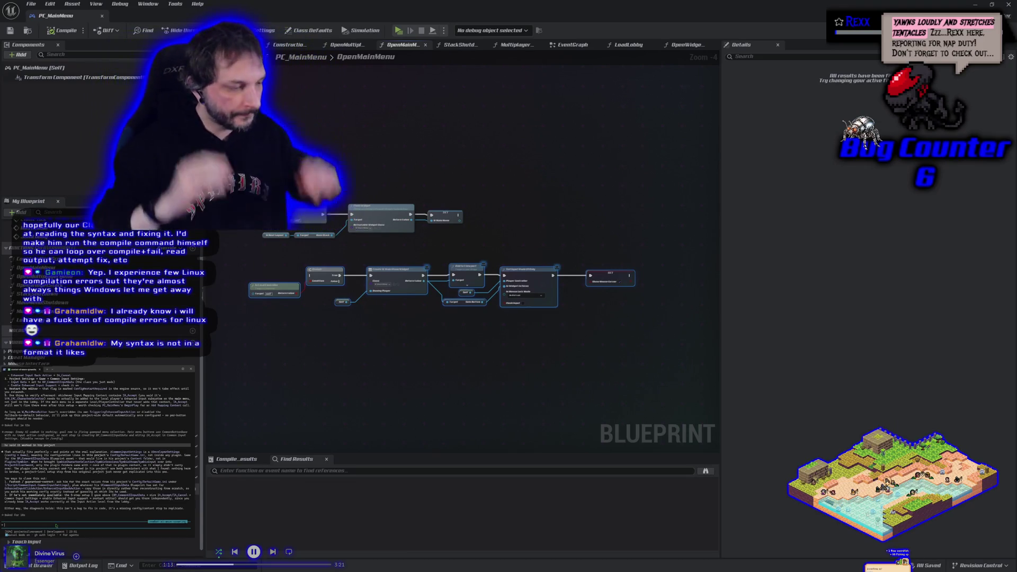
key("XF86AudioPlay")
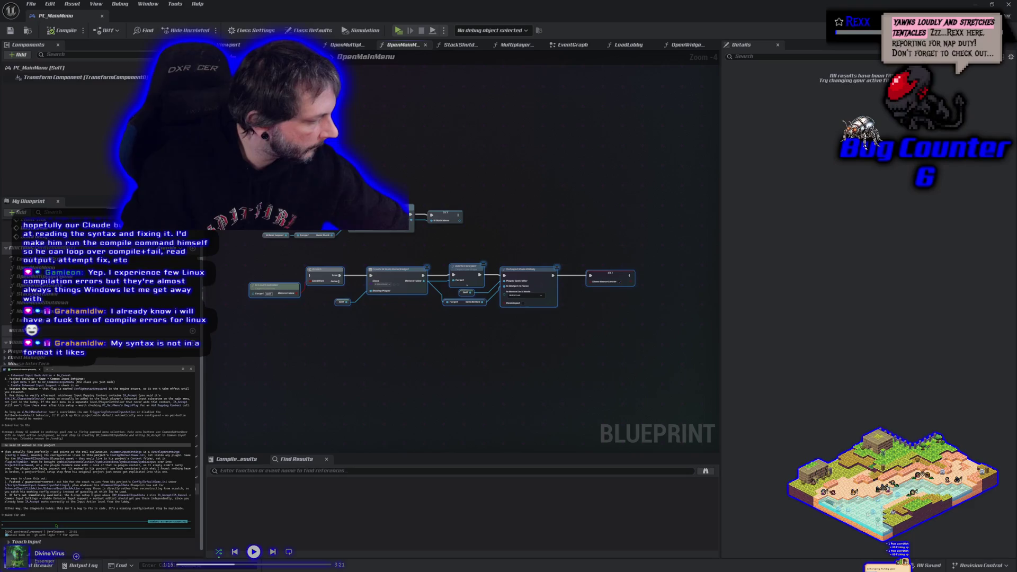
key("XF86AudioNext")
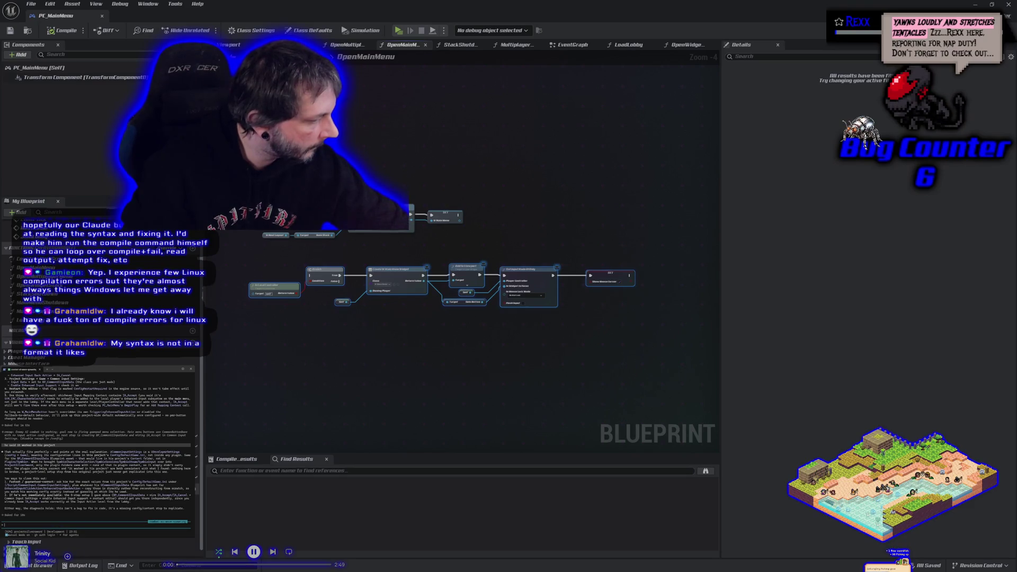
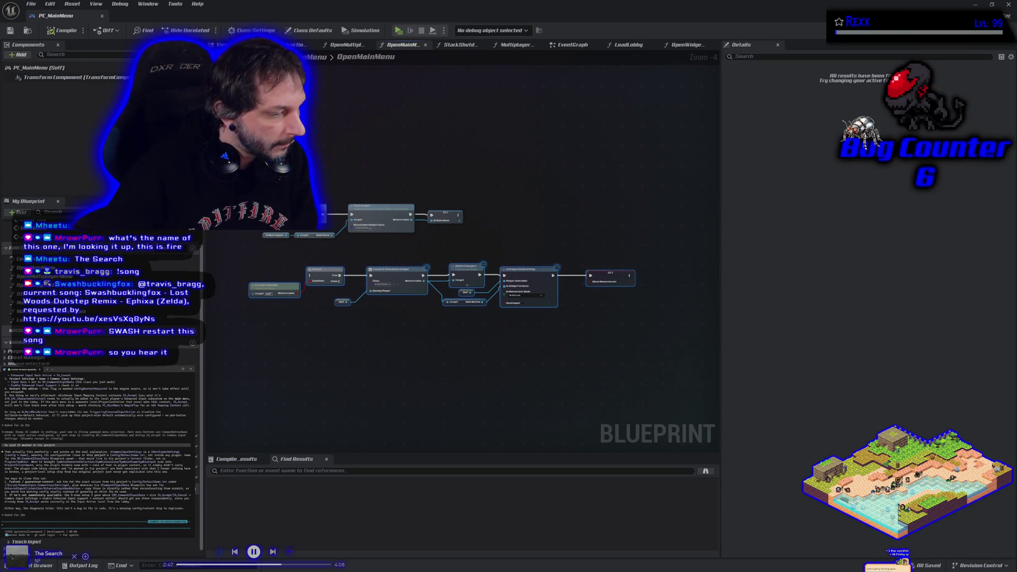
Step: Recentre the PC_MainMenu graph, switch to the main editor window and open Project Settings
key("XF86AudioPrev")
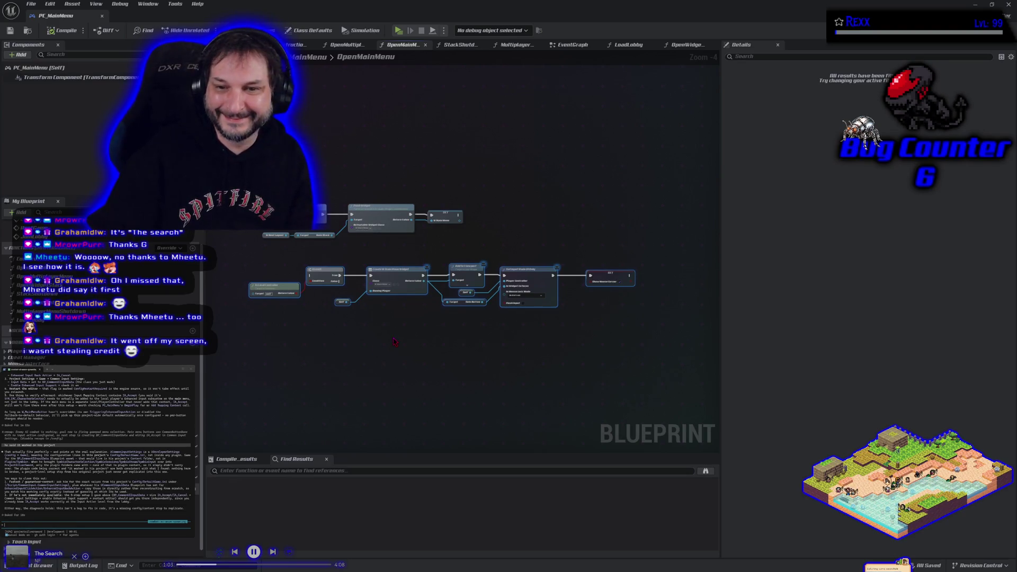
scroll(395, 342, "up", 3)
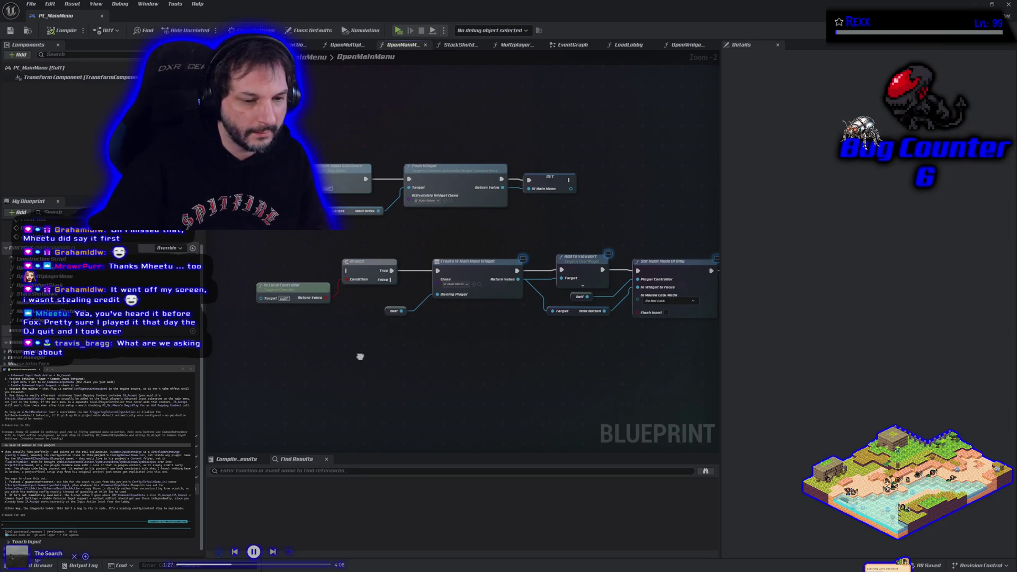
scroll(358, 356, "down", 1)
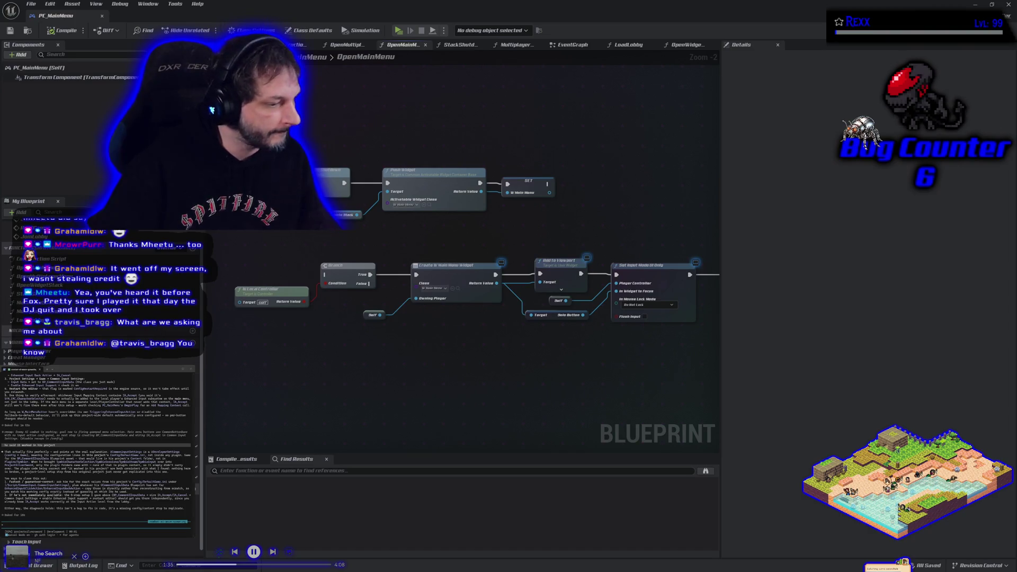
left_click_drag(274, 367, 295, 387)
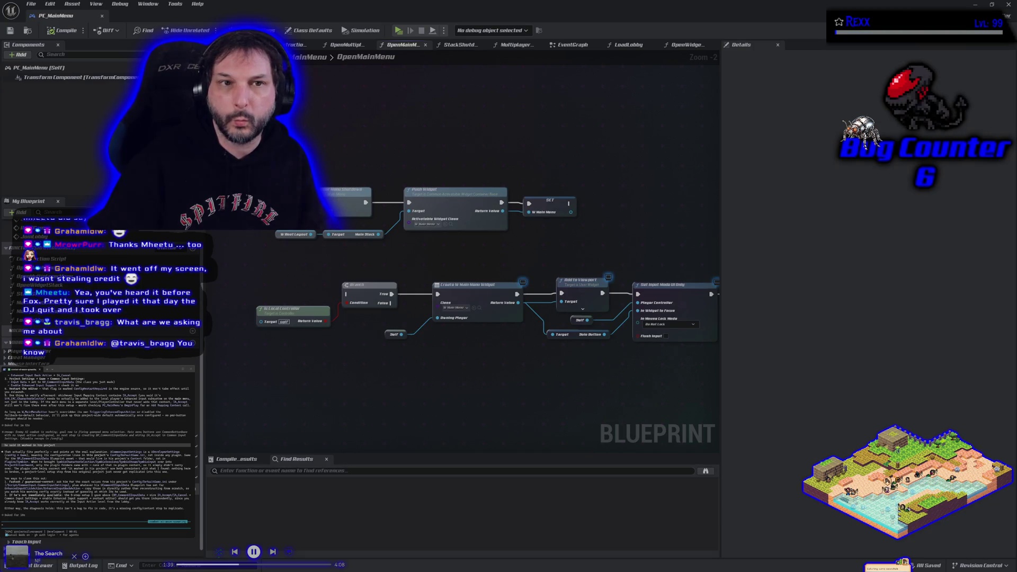
left_click(49, 4)
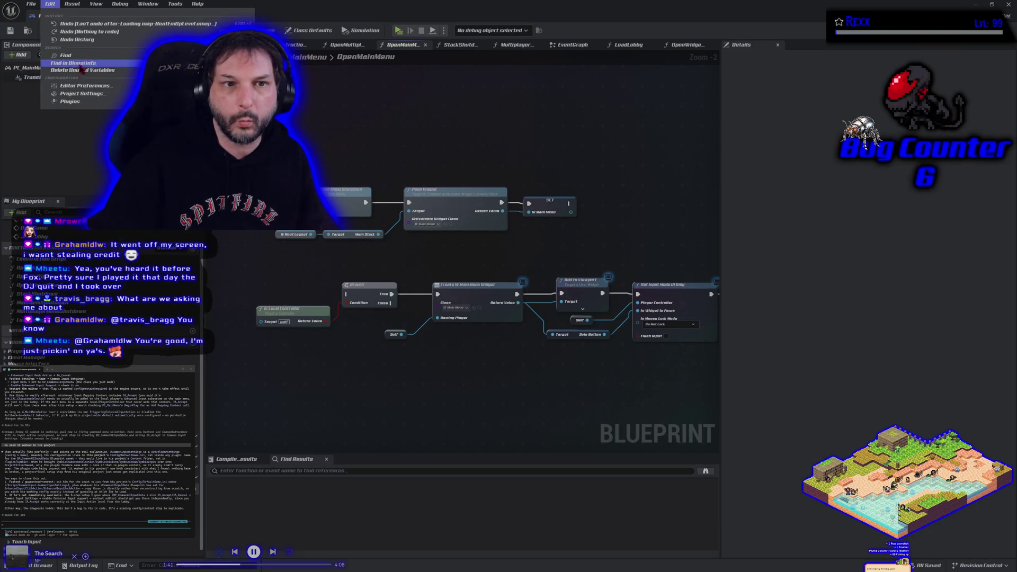
left_click(95, 113)
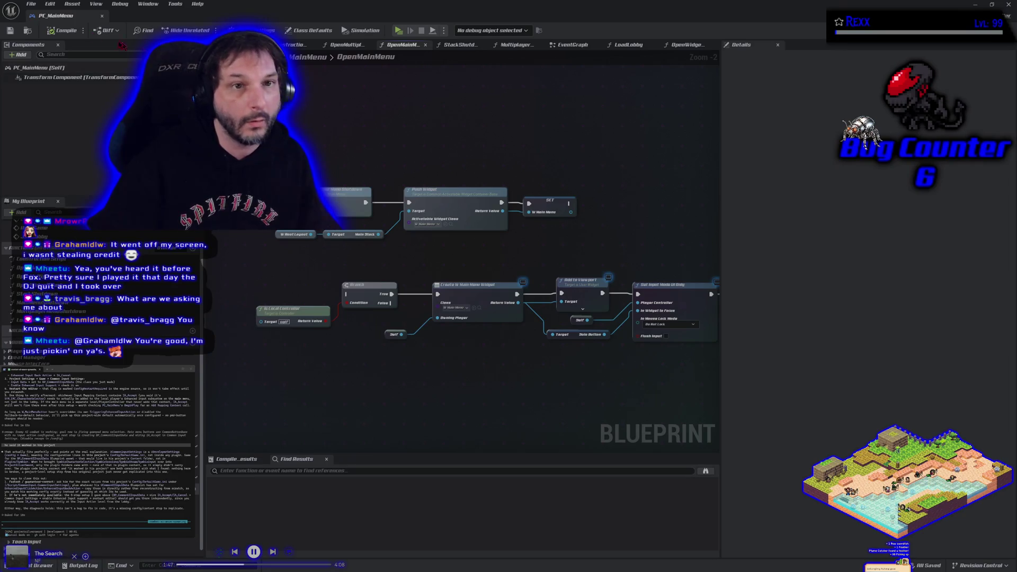
key("alt+Tab")
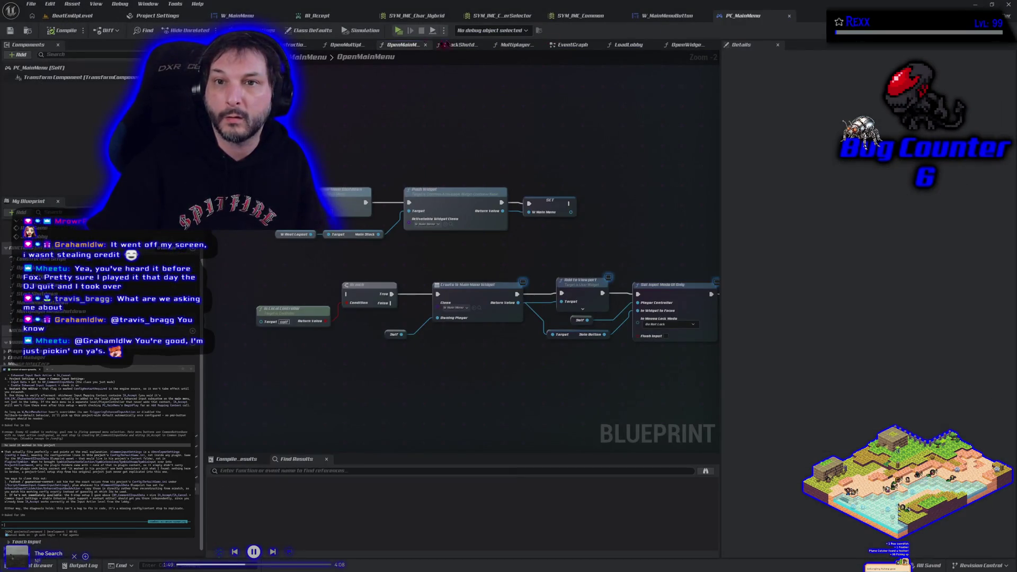
left_click(159, 16)
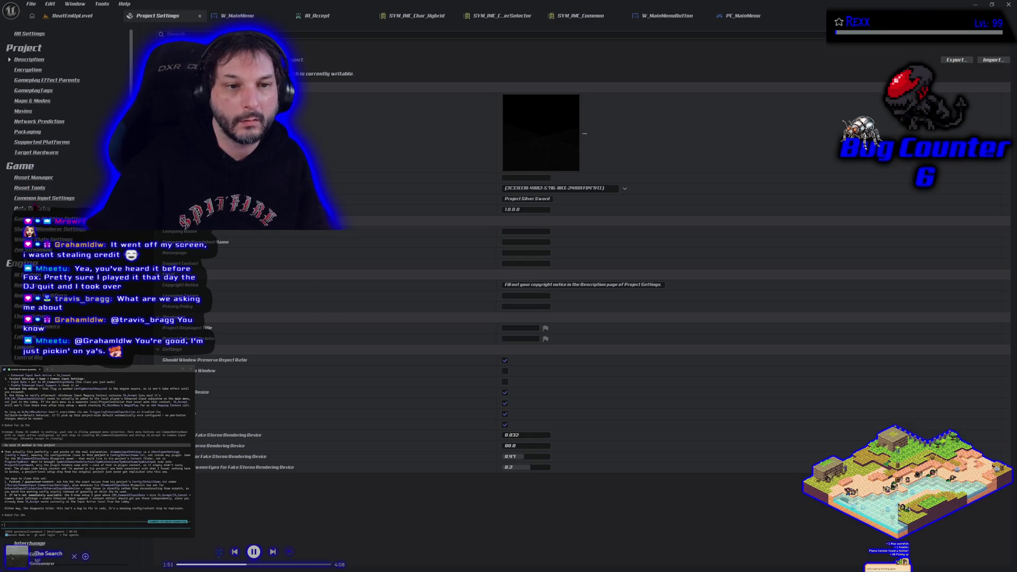
Step: Review the Common Input Settings page, then return to the W_MainMenu widget designer
left_click(44, 198)
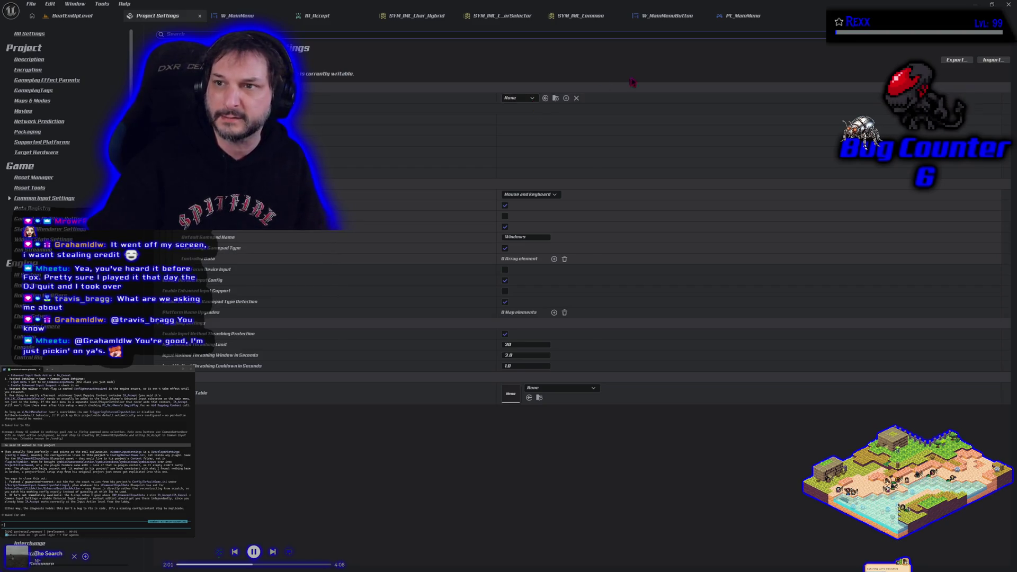
left_click(233, 16)
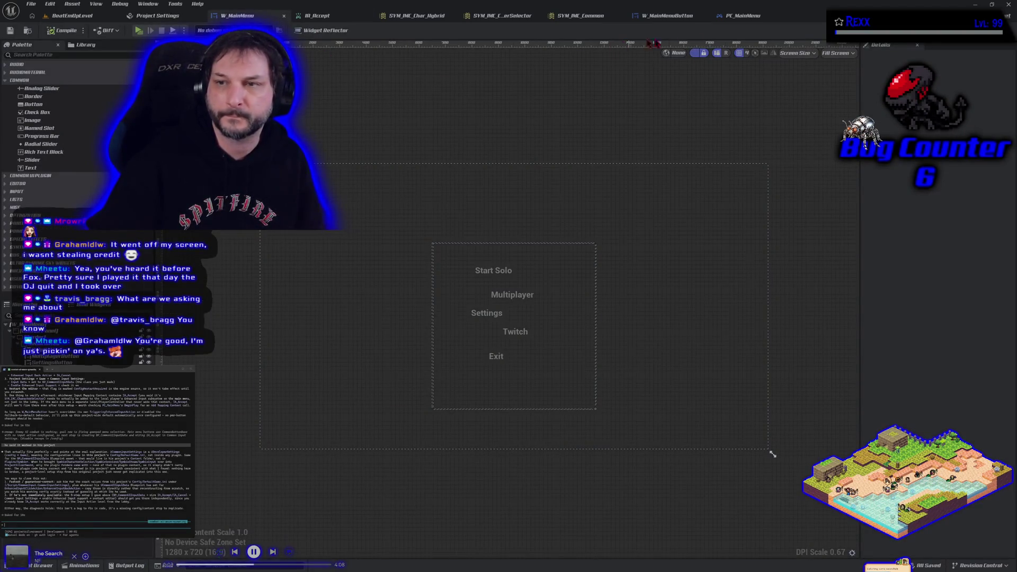
left_click(760, 16)
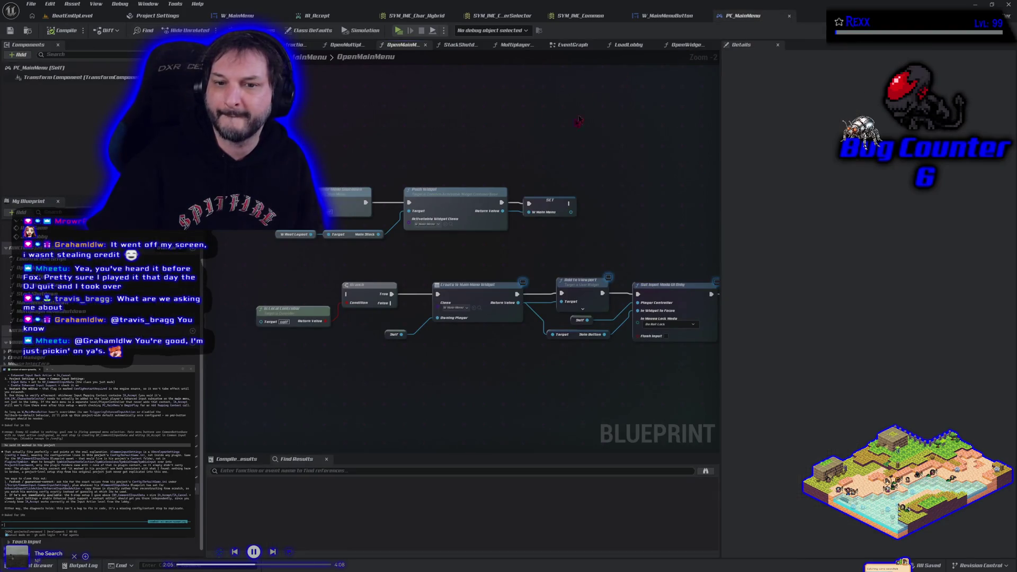
left_click(668, 16)
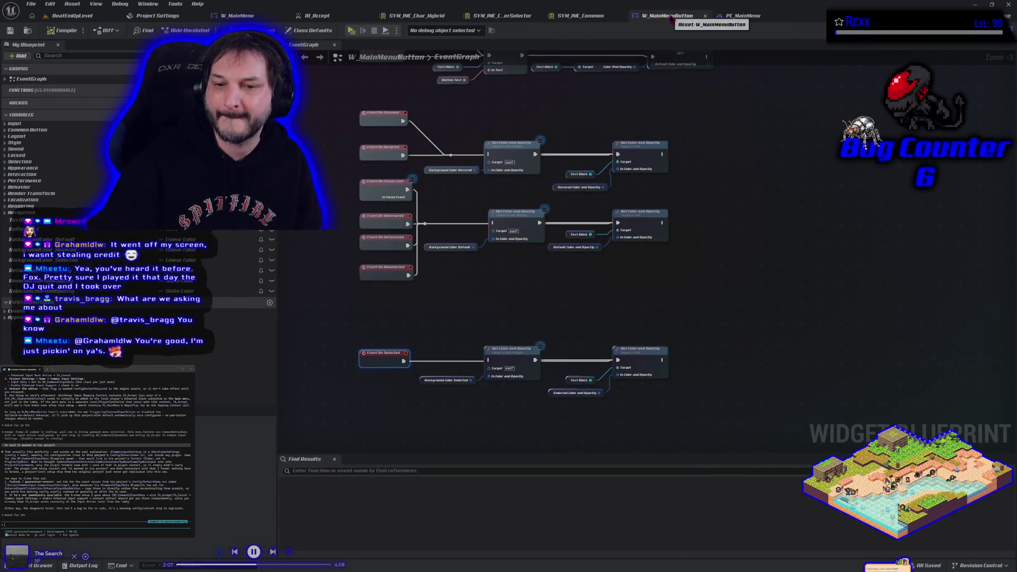
key("ctrl+Tab")
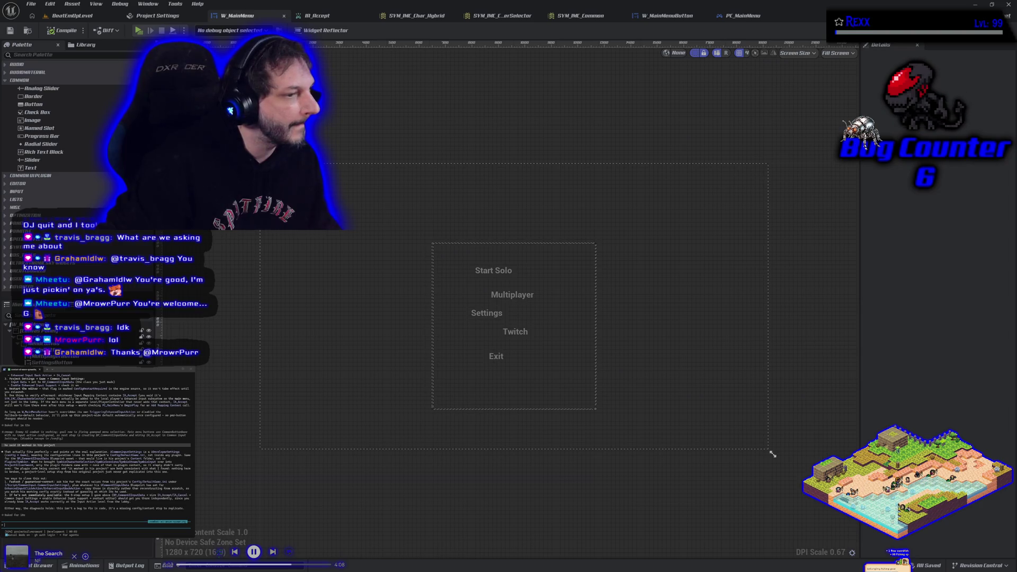
Step: Inspect the input settings on lines 19–20 of DefaultGame.ini, then close Notepad++
key("alt+Tab")
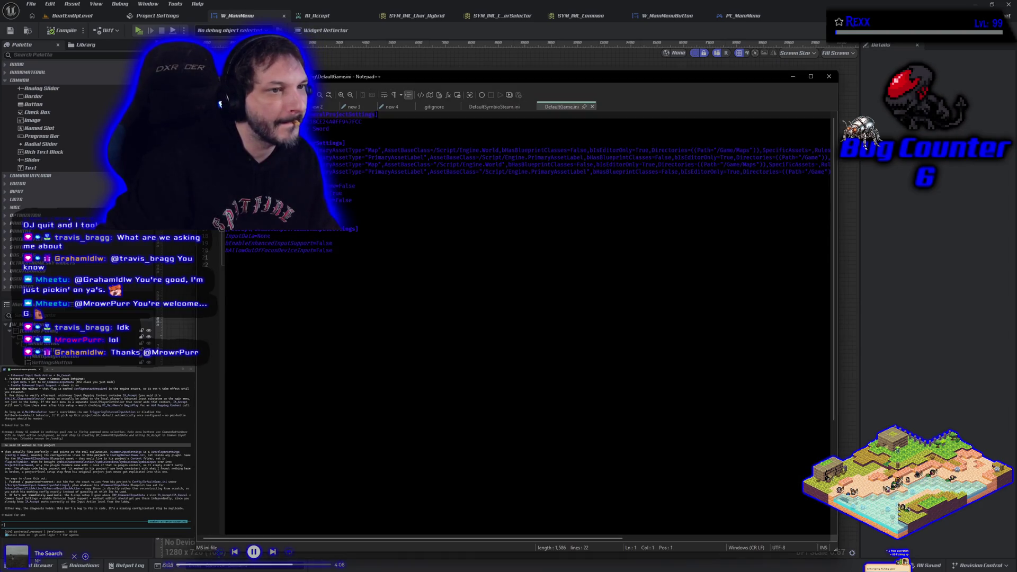
left_click(358, 250)
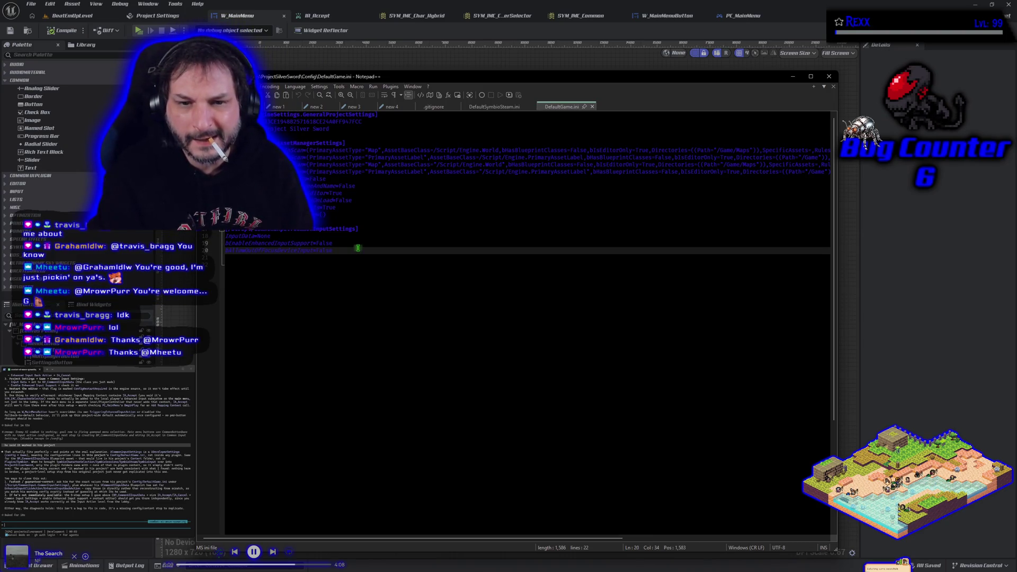
left_click(355, 243)
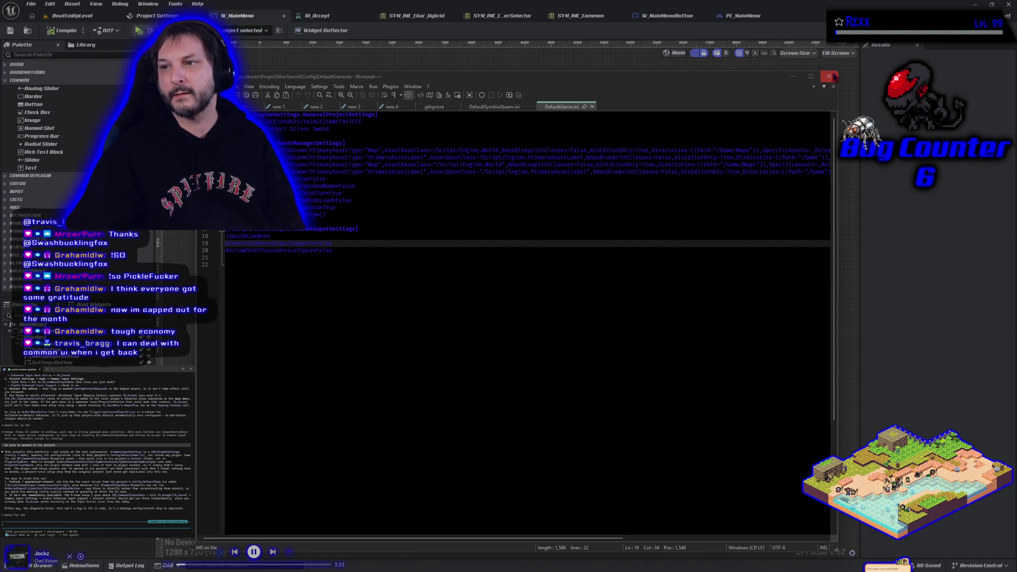
left_click(829, 76)
type("ok so we will handle this when he gets back, so where were we")
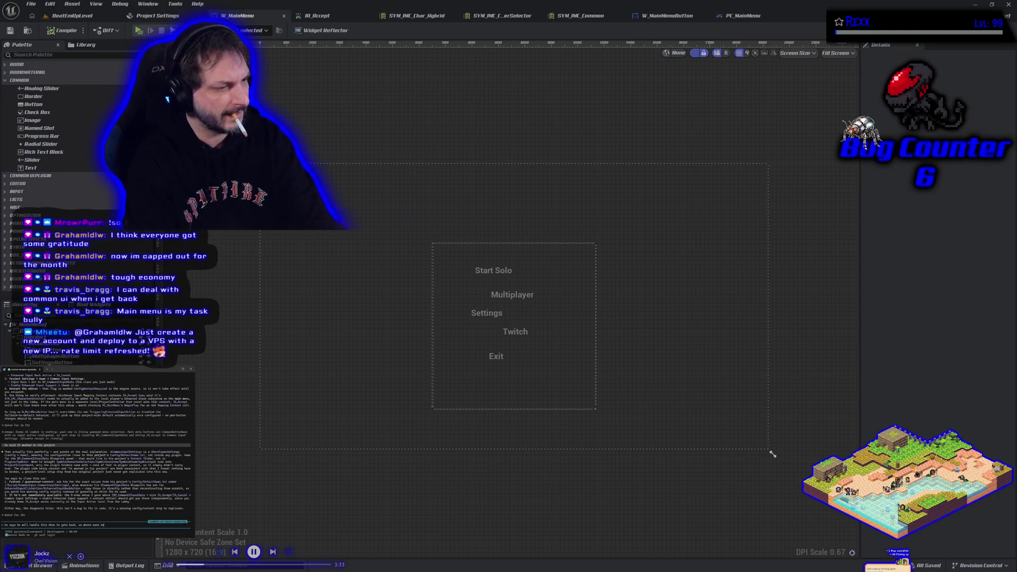
Step: Send the typed prompt to the coding assistant in the terminal
key("Return")
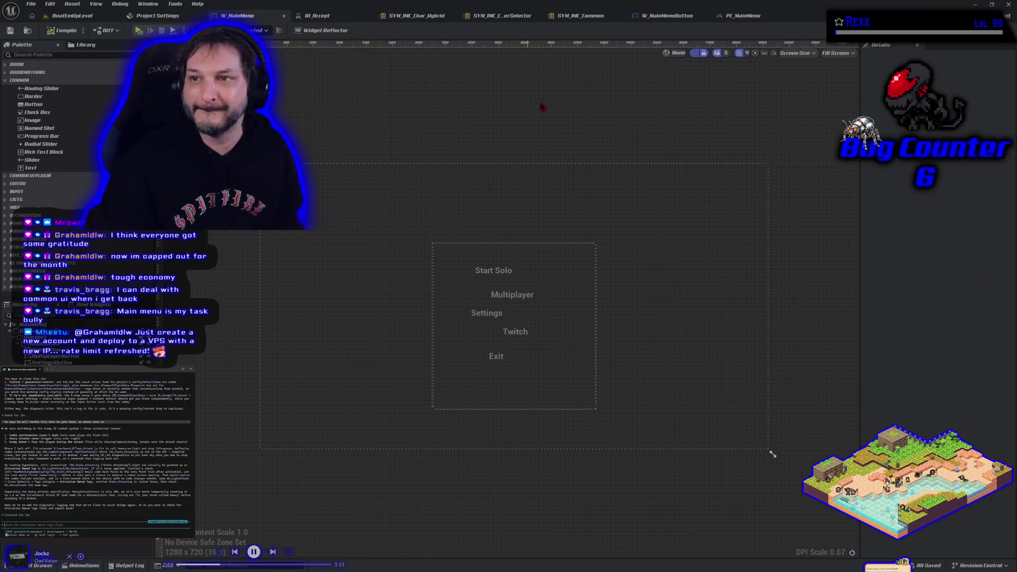
Step: Close the SYM_IMC, W_MainMenu, PC_MainMenu and Project Settings tabs, then stop Play-In-Editor
middle_click(580, 15)
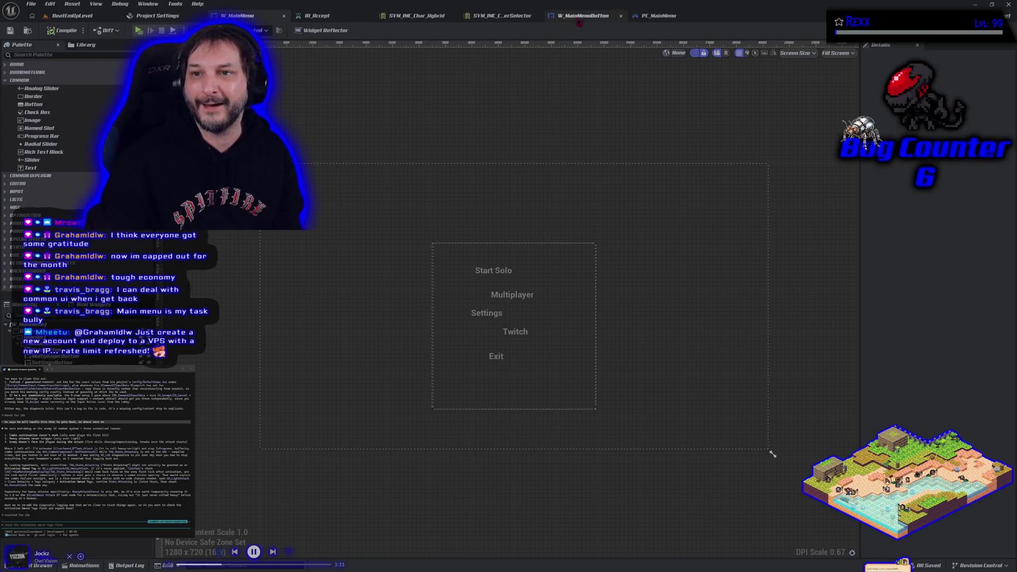
middle_click(489, 17)
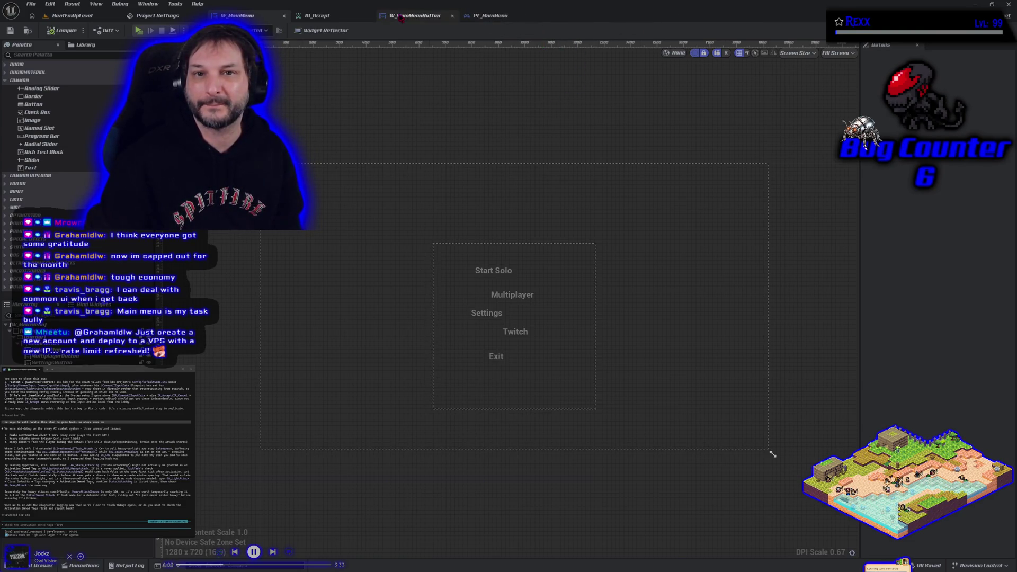
middle_click(408, 16)
middle_click(347, 16)
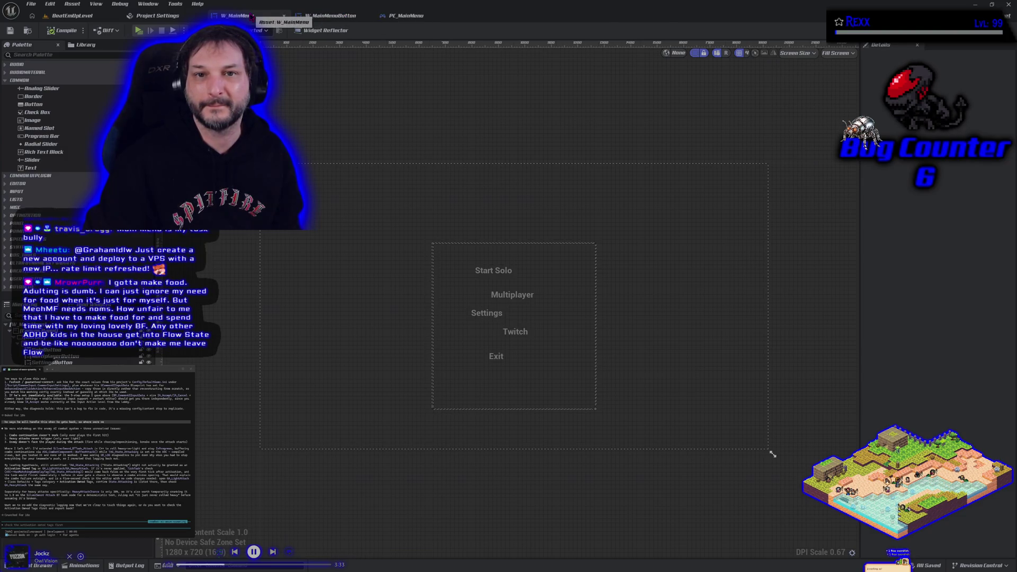
middle_click(255, 15)
middle_click(253, 16)
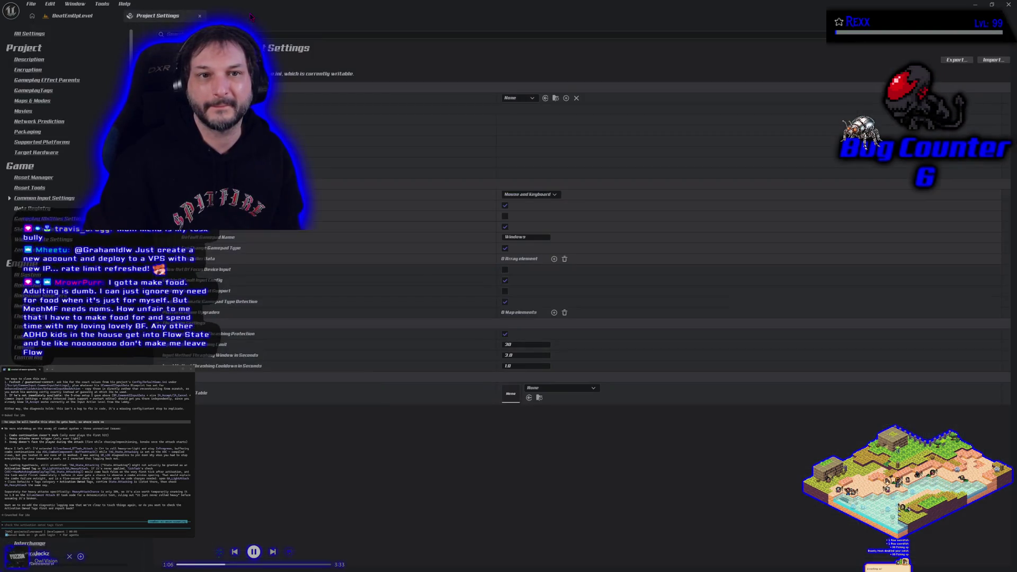
middle_click(200, 17)
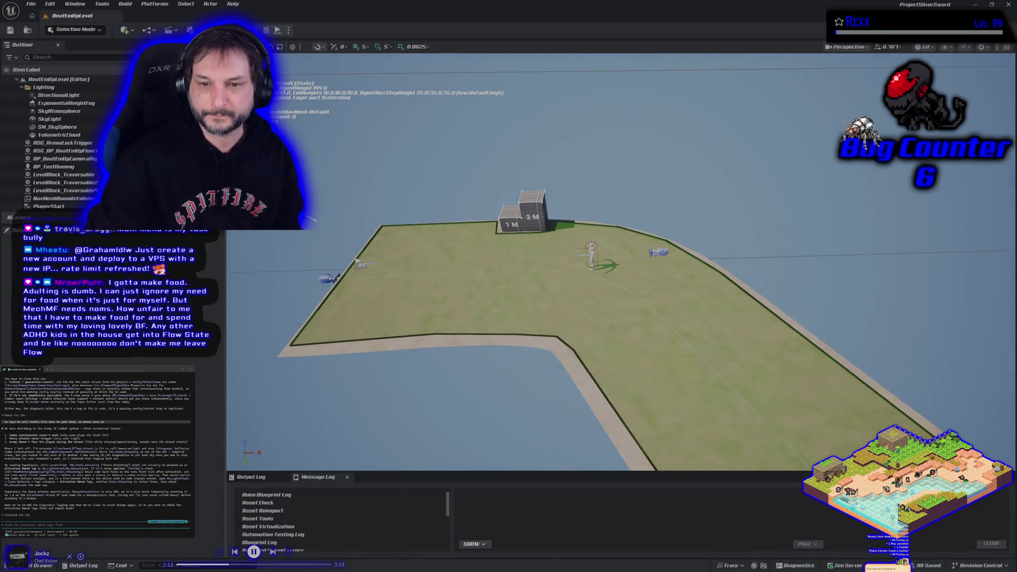
mouse_move(529, 317)
left_mouse_down()
mouse_move(551, 286)
mouse_move(535, 265)
mouse_move(335, 392)
mouse_move(342, 437)
left_mouse_up()
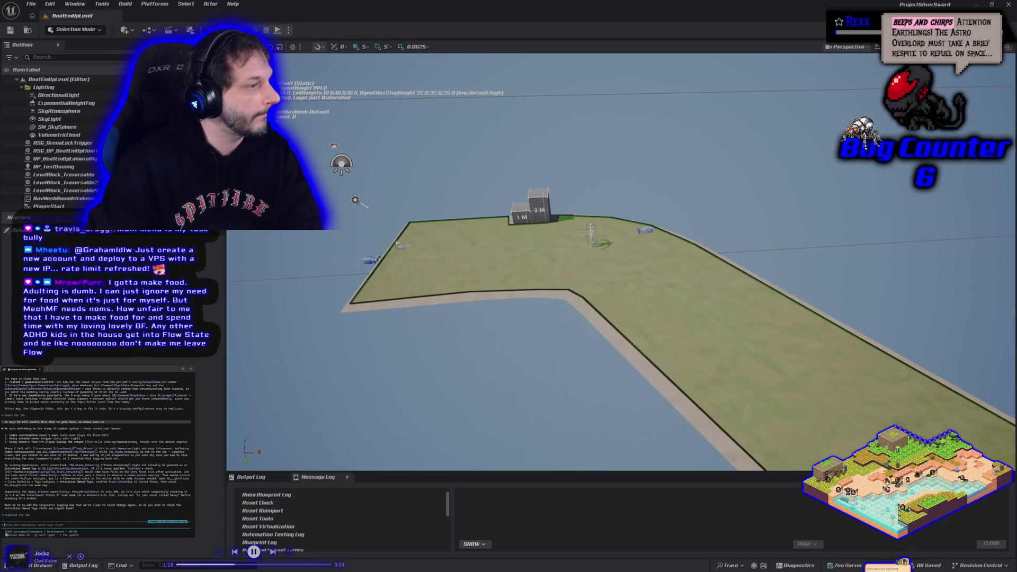
key("Escape")
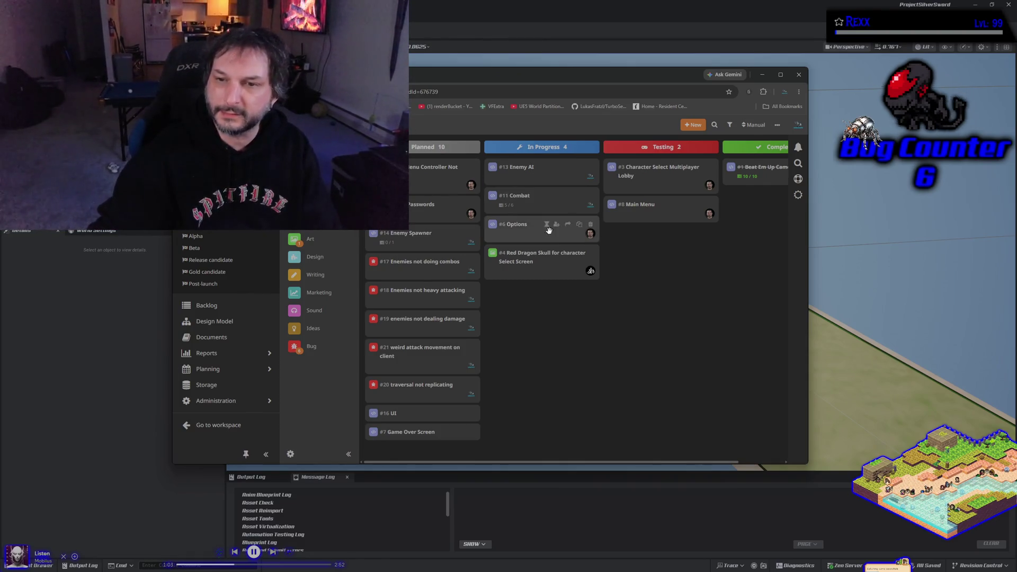
left_click(546, 228)
scroll(605, 331, "down", 1)
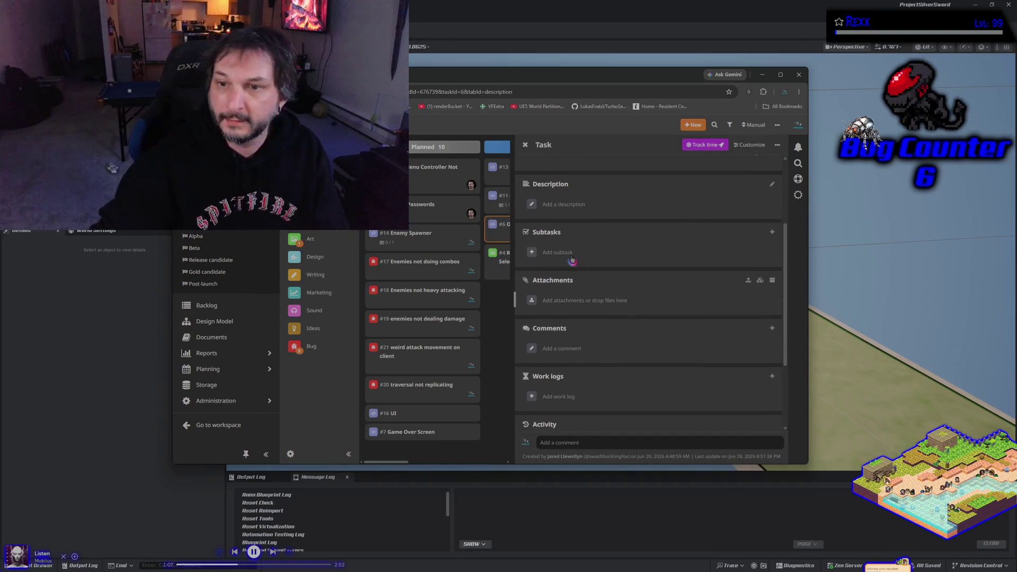
scroll(573, 261, "up", 3)
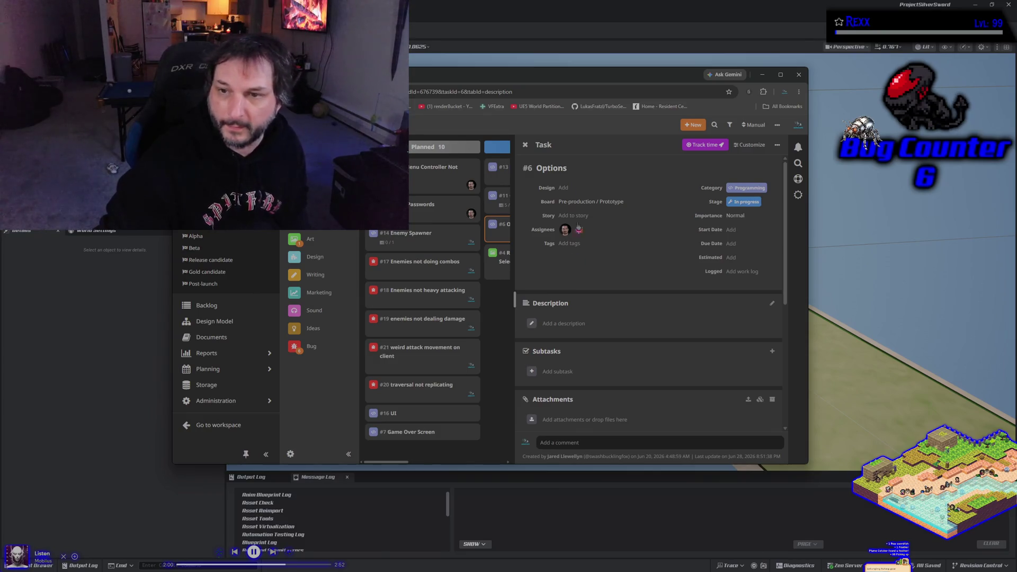
left_click(500, 338)
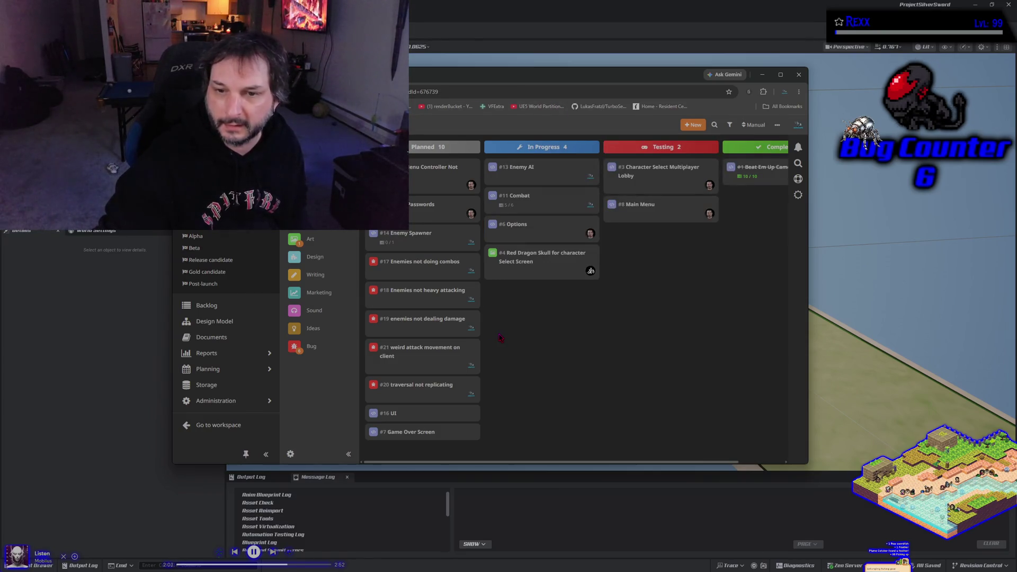
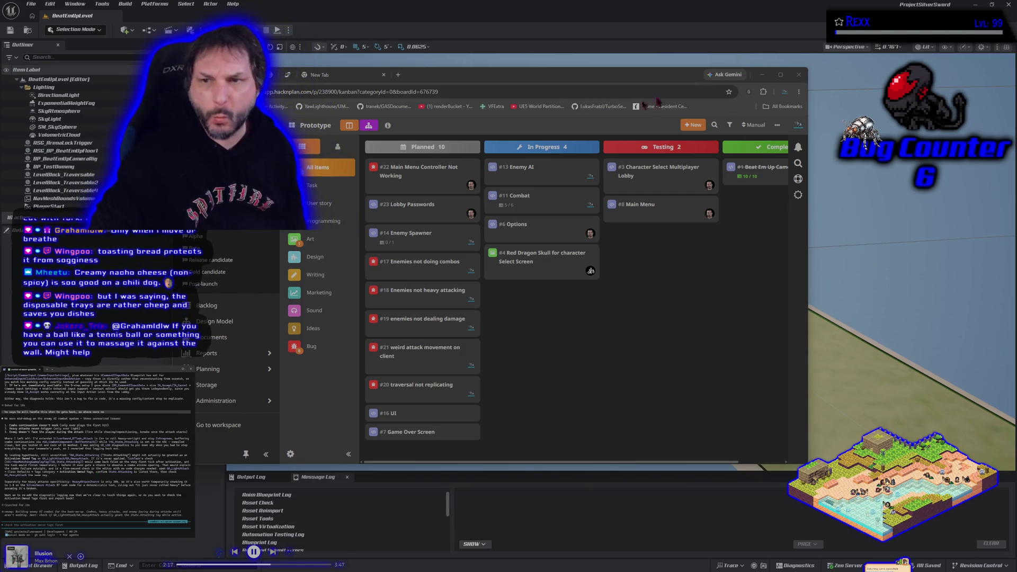
Step: Open the GA_LightAttack and GA_HeavyAttack ability blueprints from the GameplayAbilities folder
left_click(761, 75)
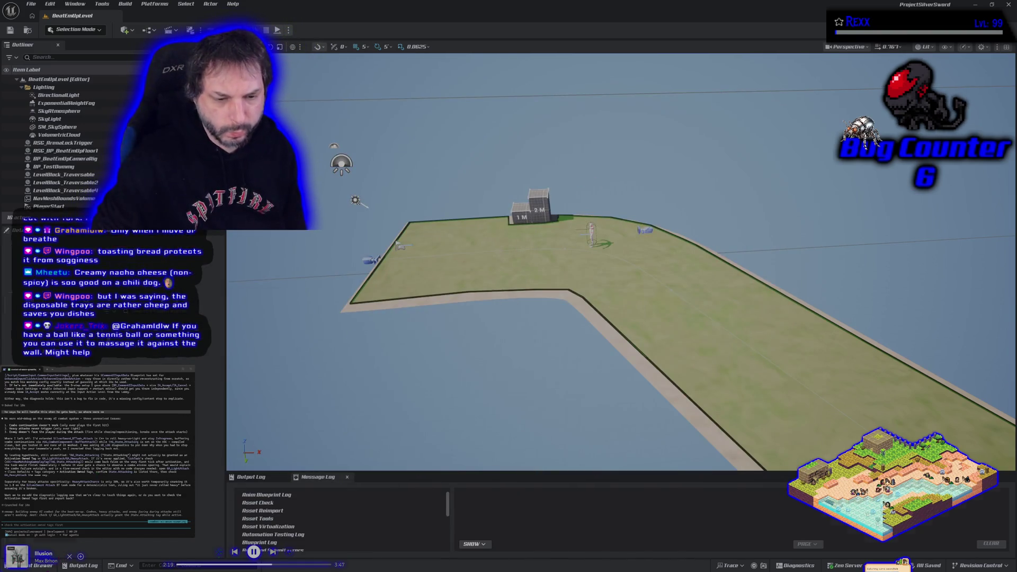
left_click(53, 551)
left_click(48, 363)
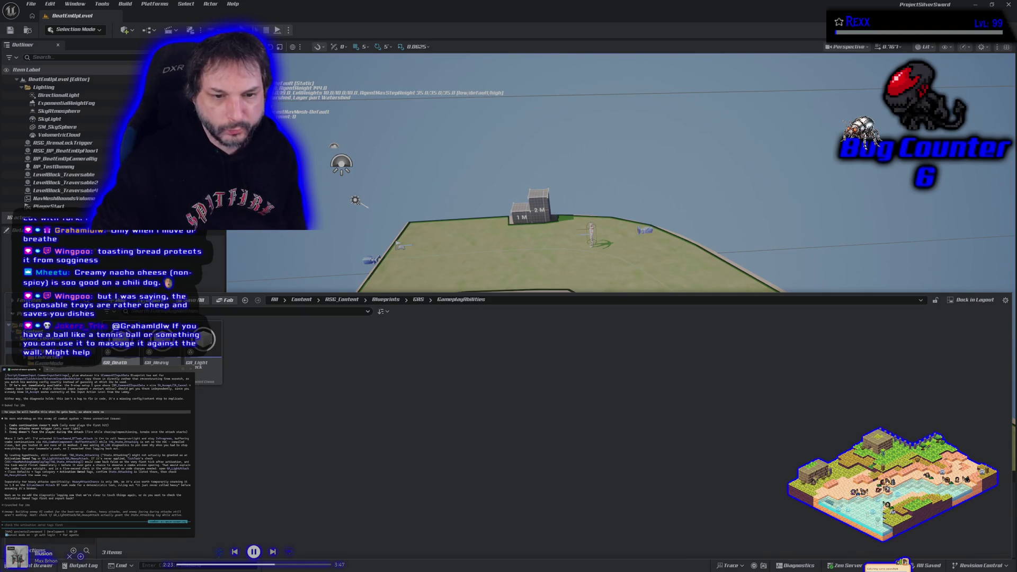
double_click(206, 381)
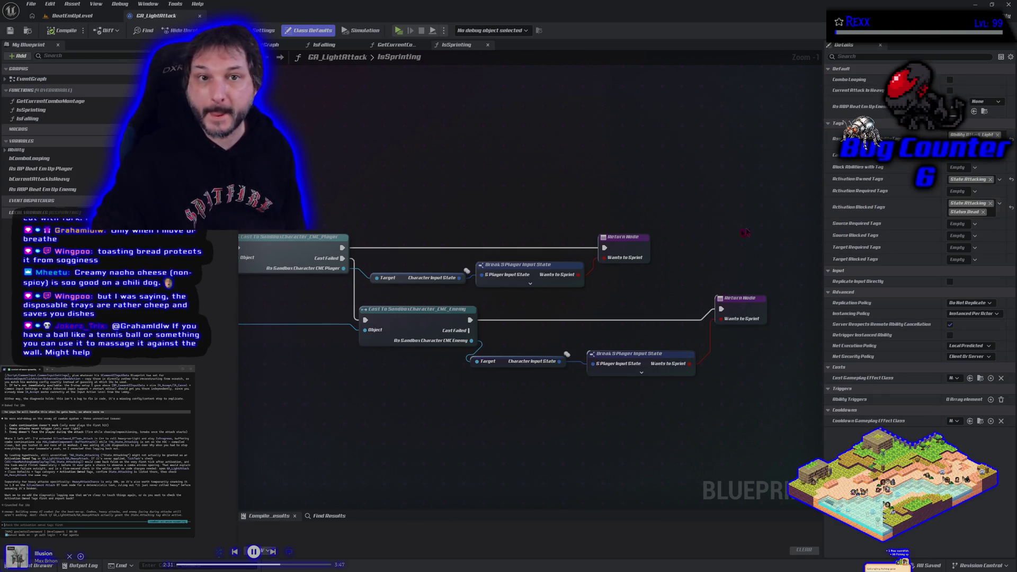
left_click(41, 565)
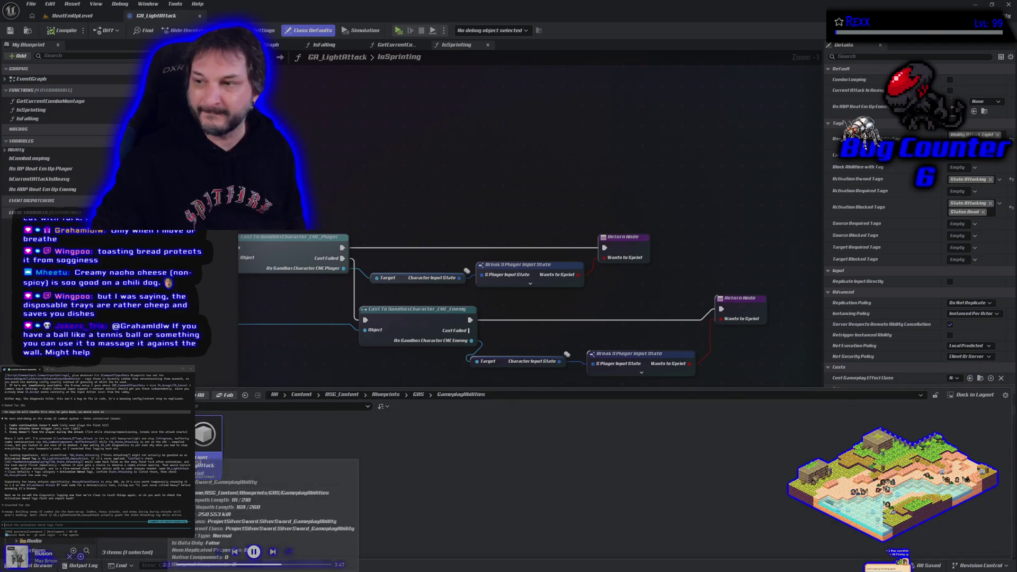
double_click(206, 440)
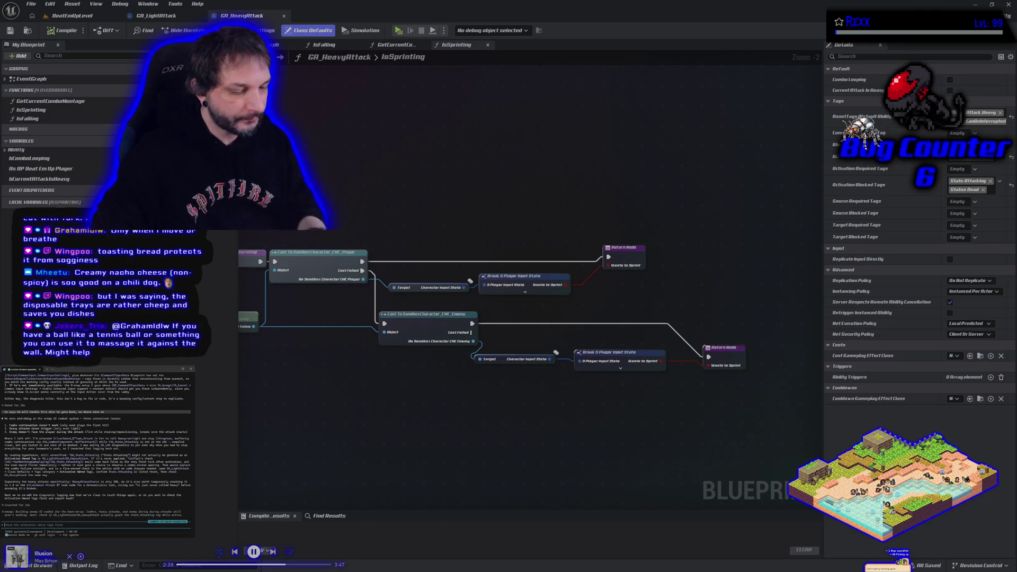
Step: Tell the assistant that both light and heavy attacks own the State.Attacking tag
type("d")
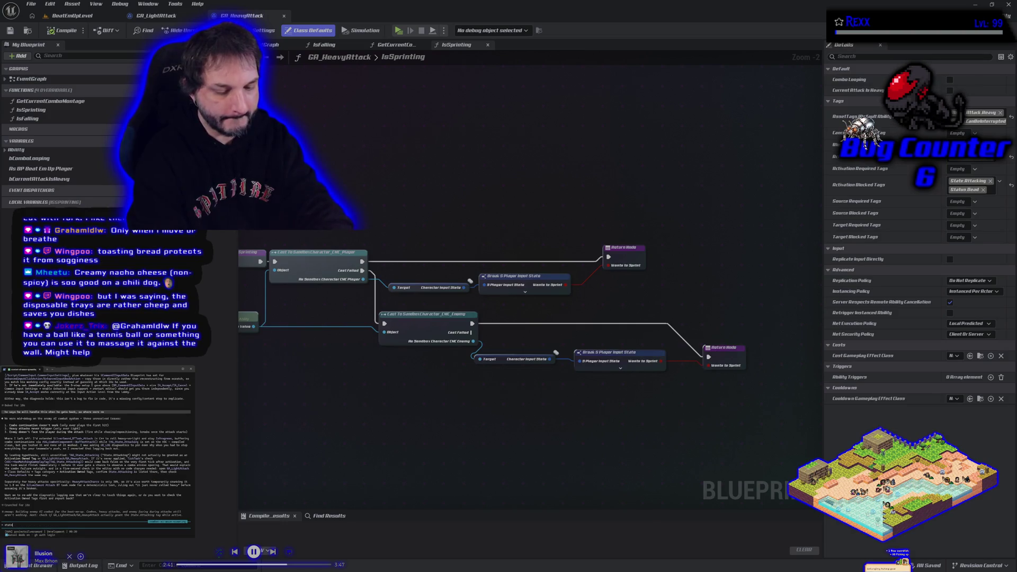
type("ttacki")
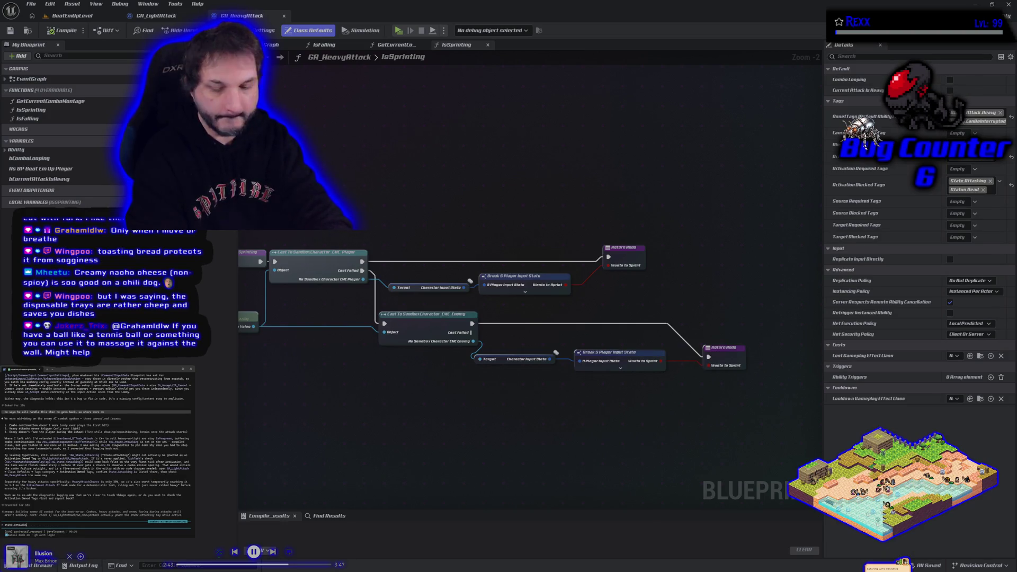
type("ng is a")
type("n owned")
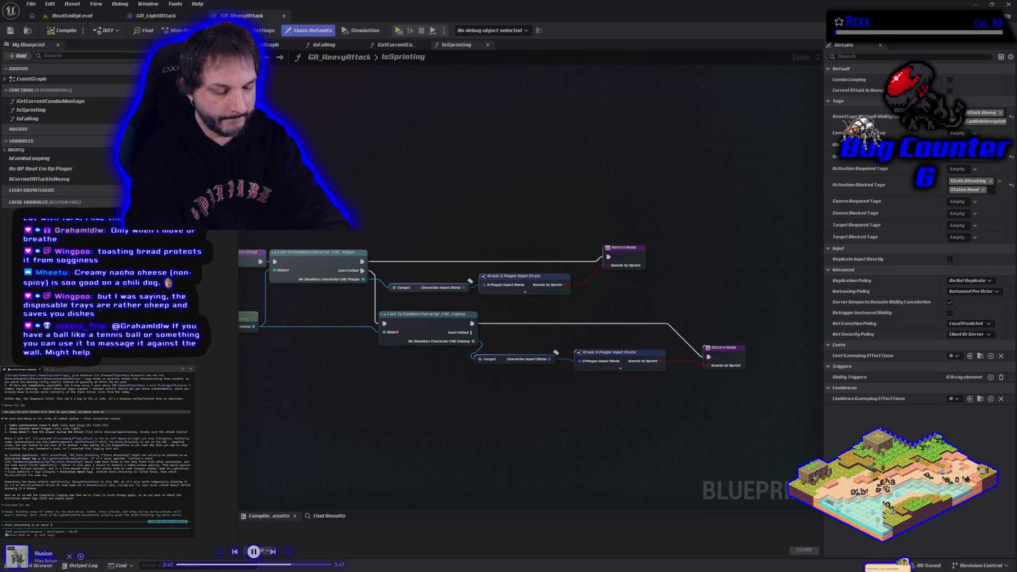
type(" light")
type("heavy")
key("Return")
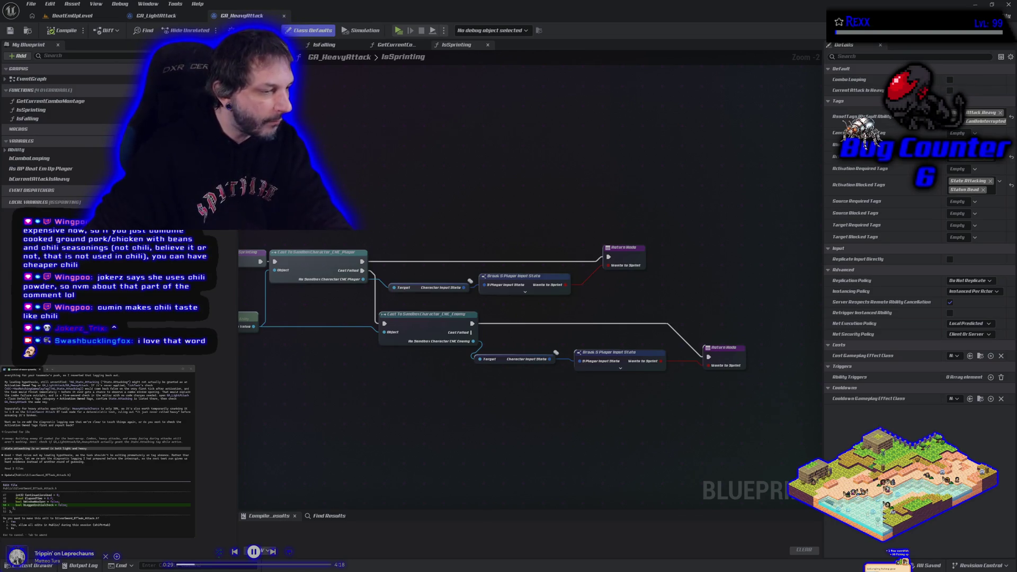
key("alt+Tab")
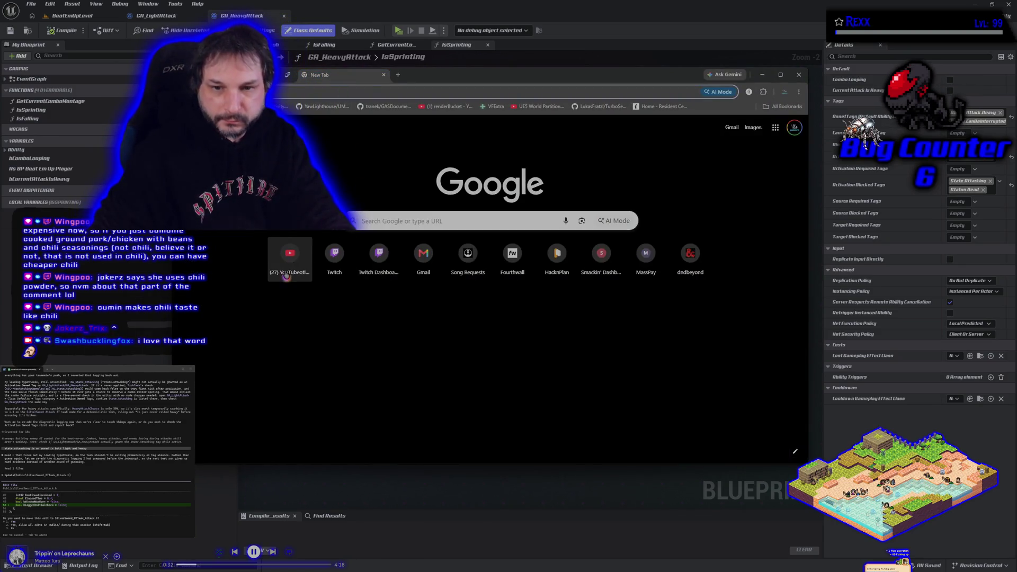
left_click(289, 259)
left_click_drag(418, 82, 390, 84)
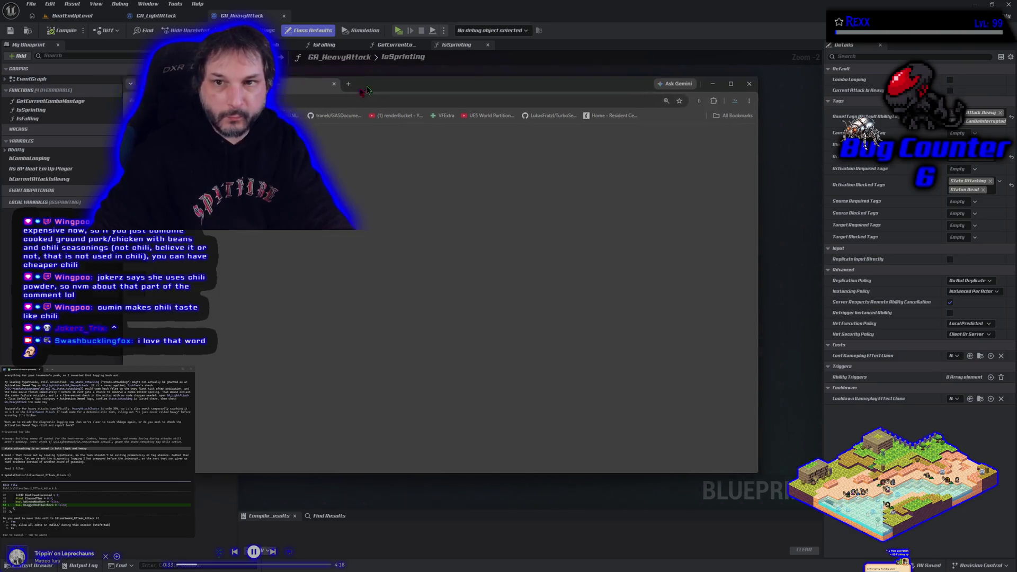
key("alt+Tab")
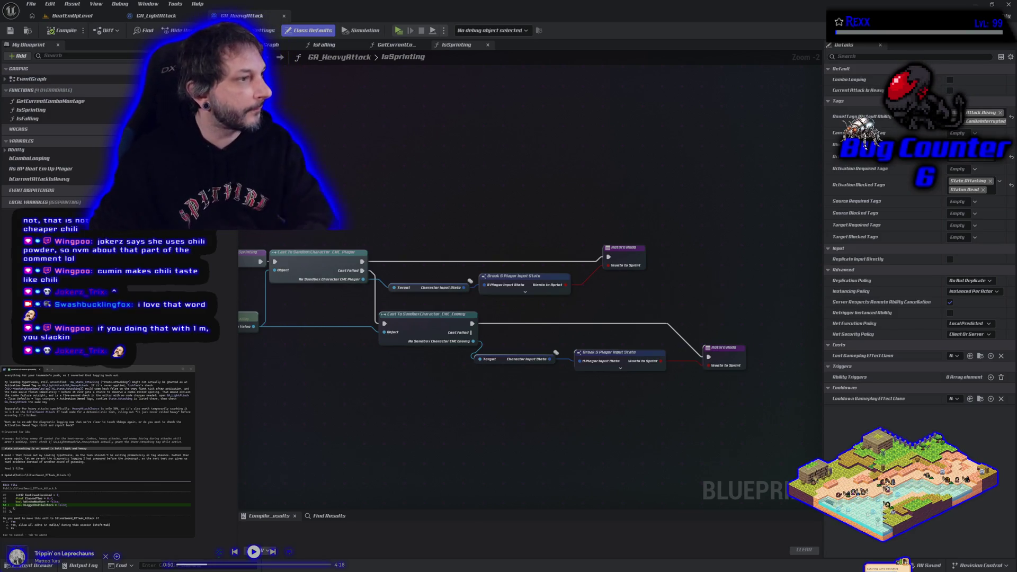
Step: Play the Sean Patton cumin video full screen, then pause and exit full screen
key("alt+Tab")
left_click_drag(500, 143, 530, 103)
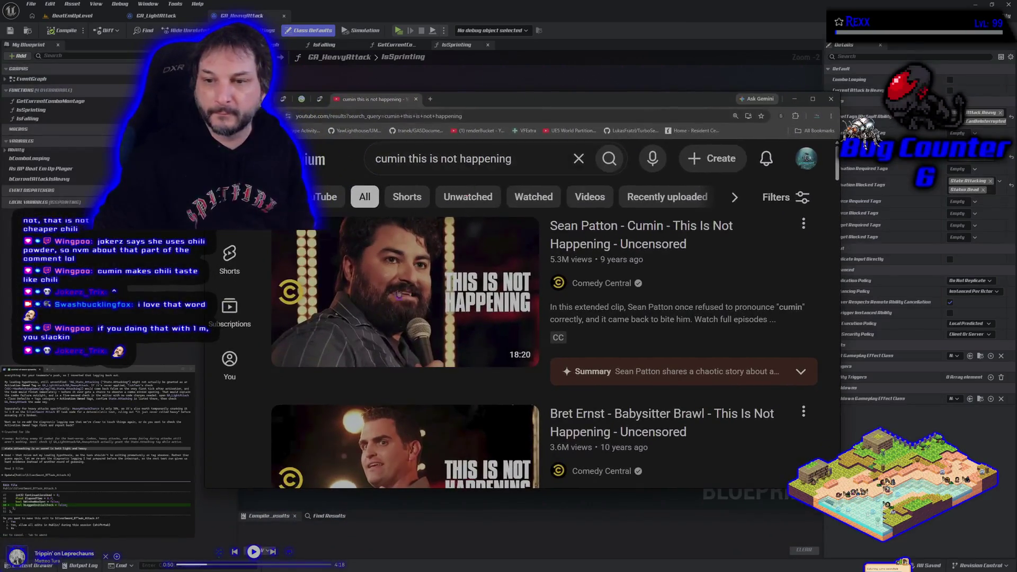
left_click(443, 317)
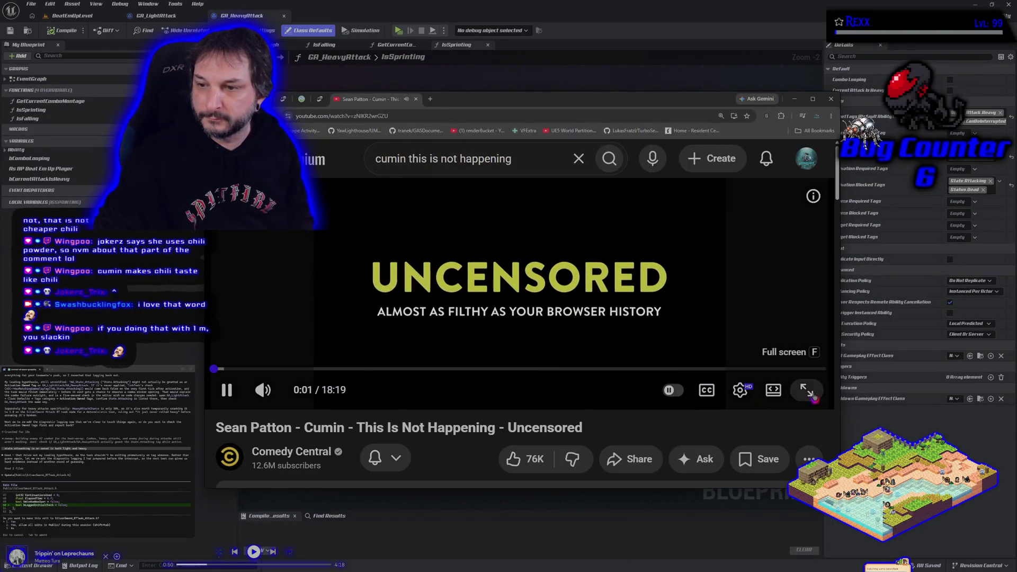
left_click(807, 390)
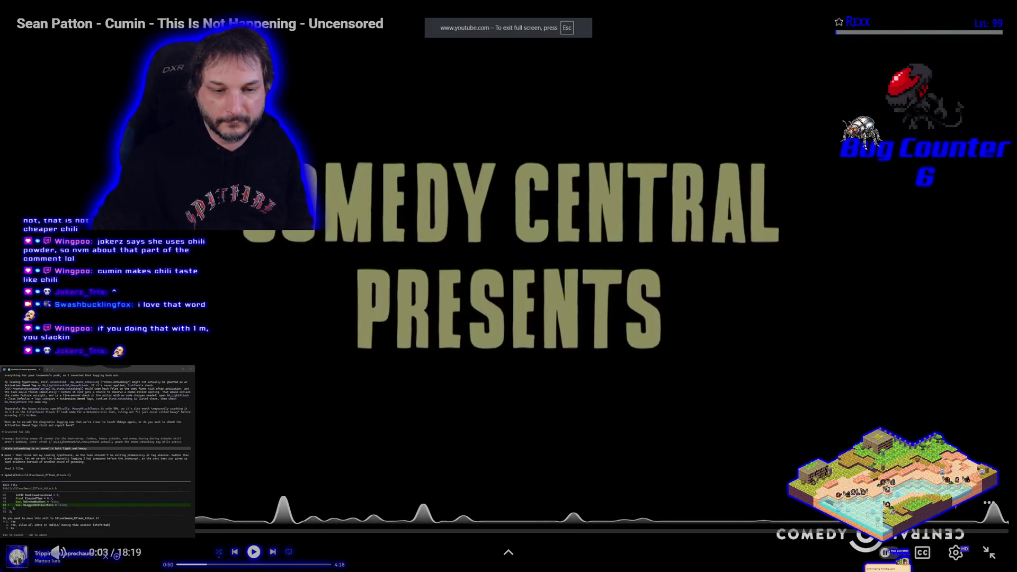
left_click(461, 375)
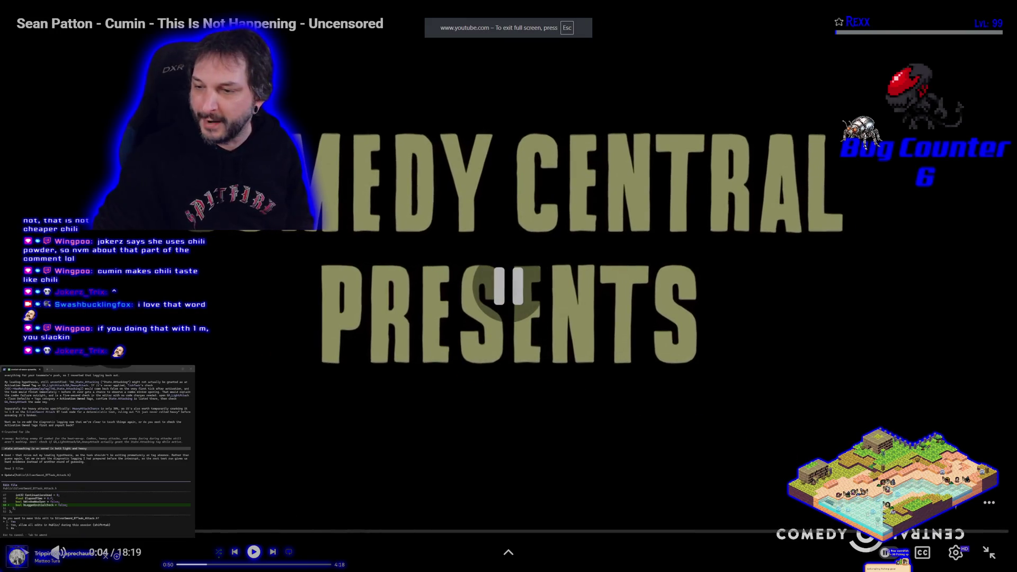
key("Escape")
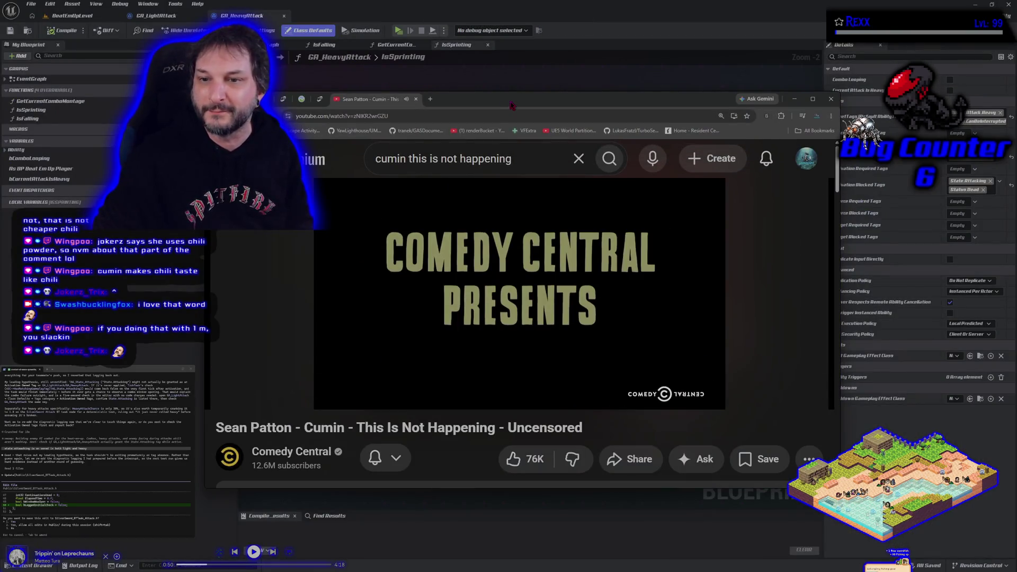
Step: Copy the video's web address and close the browser
left_click(346, 117)
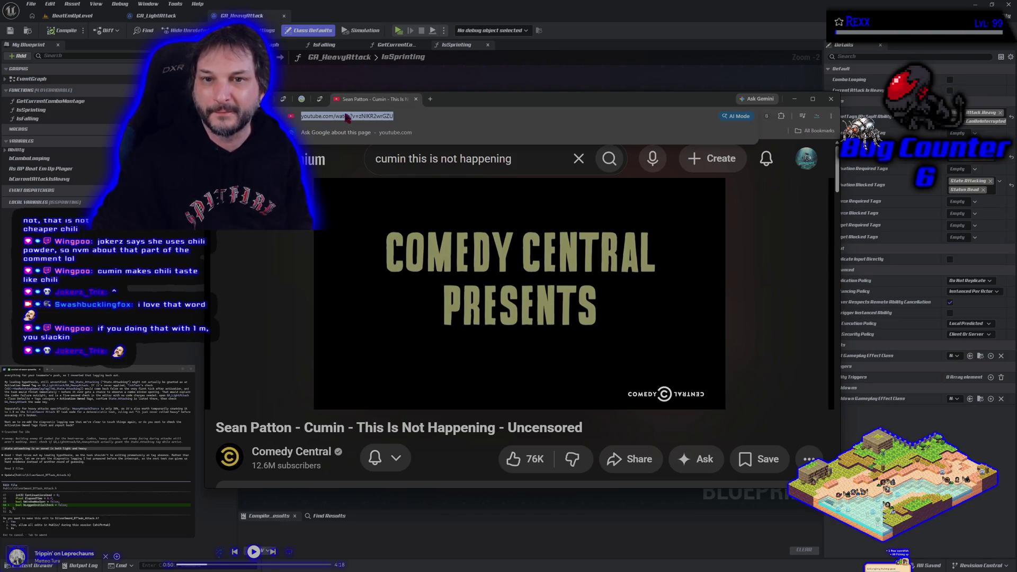
right_click(347, 119)
left_click(370, 191)
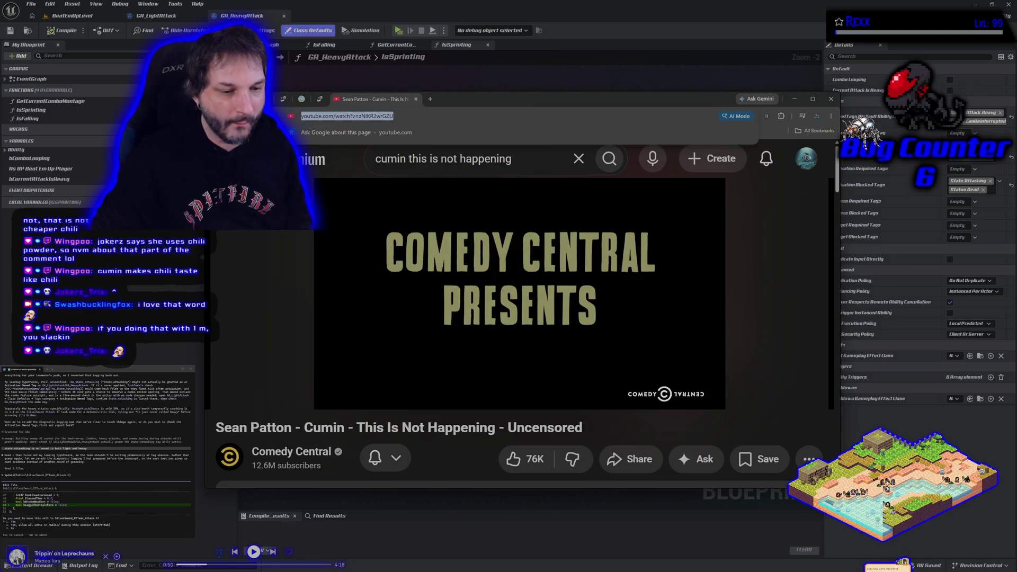
key("alt+Tab")
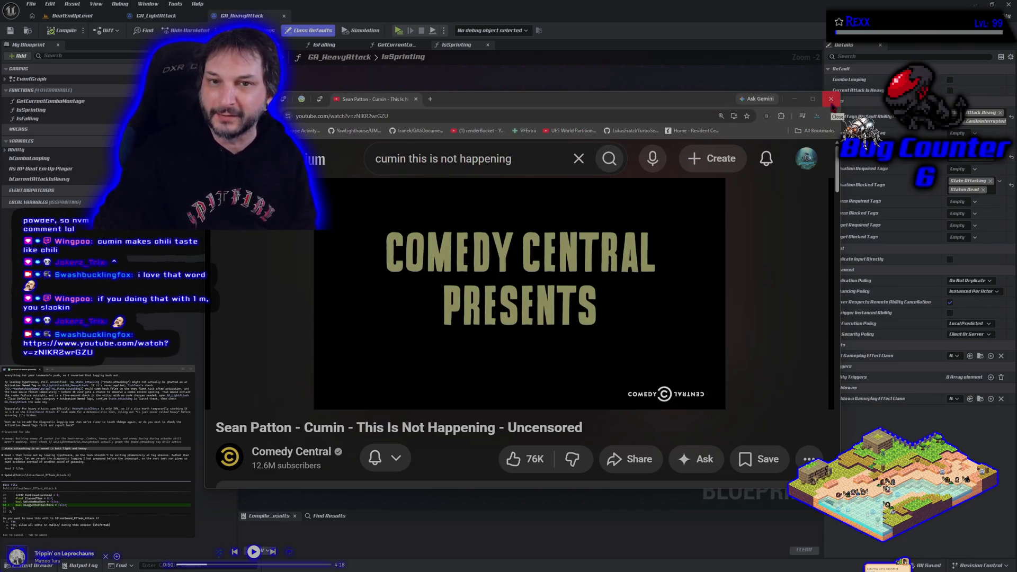
left_click(831, 100)
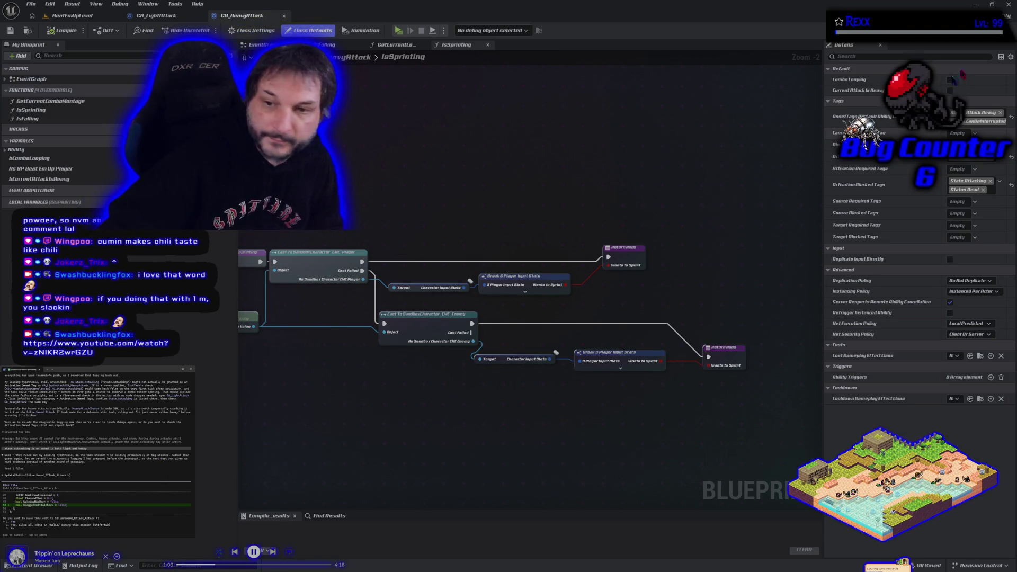
Step: Close the Unreal Editor and approve the assistant's proposed file edit
left_click(1008, 4)
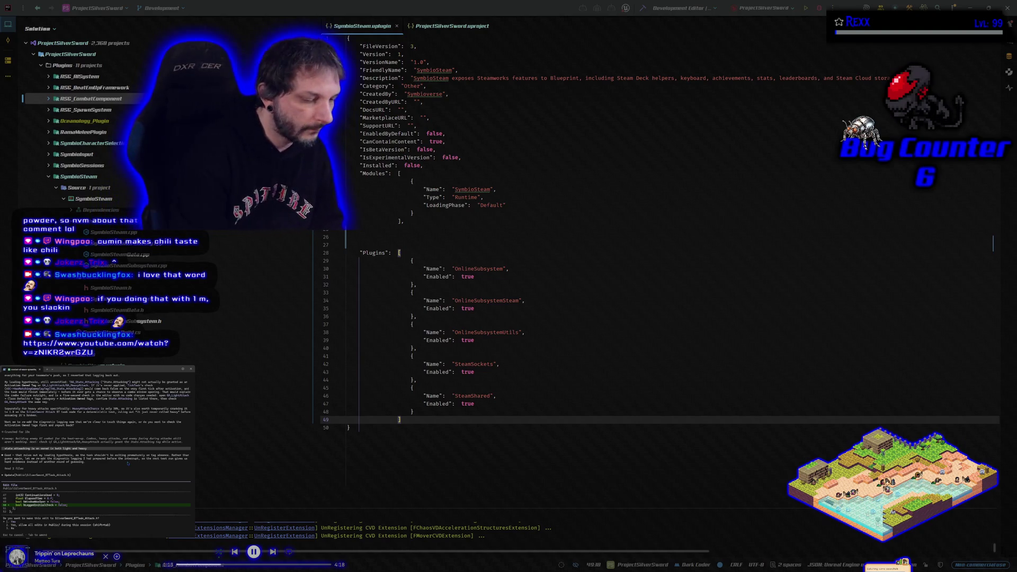
key("Return")
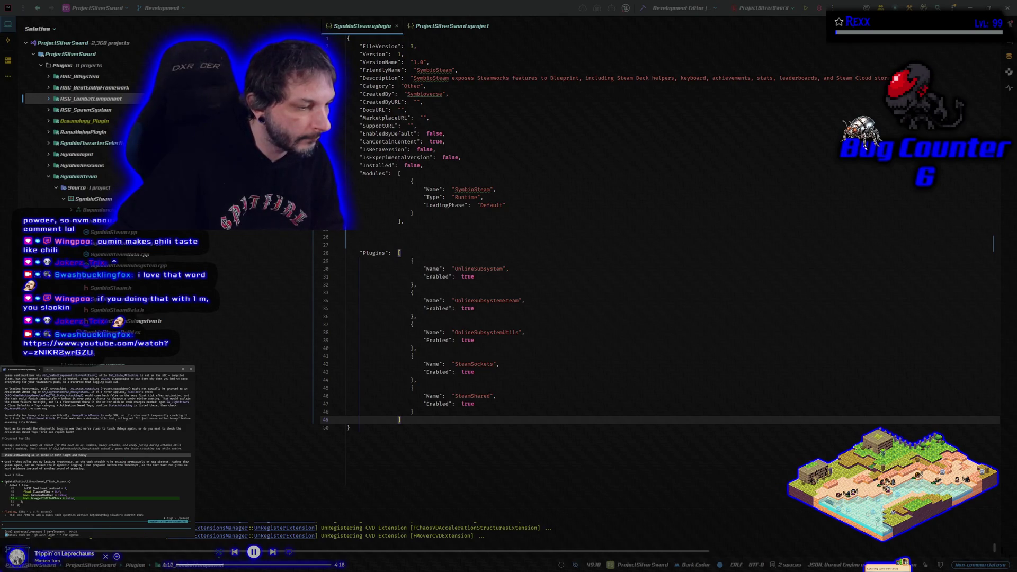
Step: Review the SymbioSteam.uplugin changes, then approve the assistant's edit to SilverSword_BTTask_Attack.cpp
key("alt+Tab")
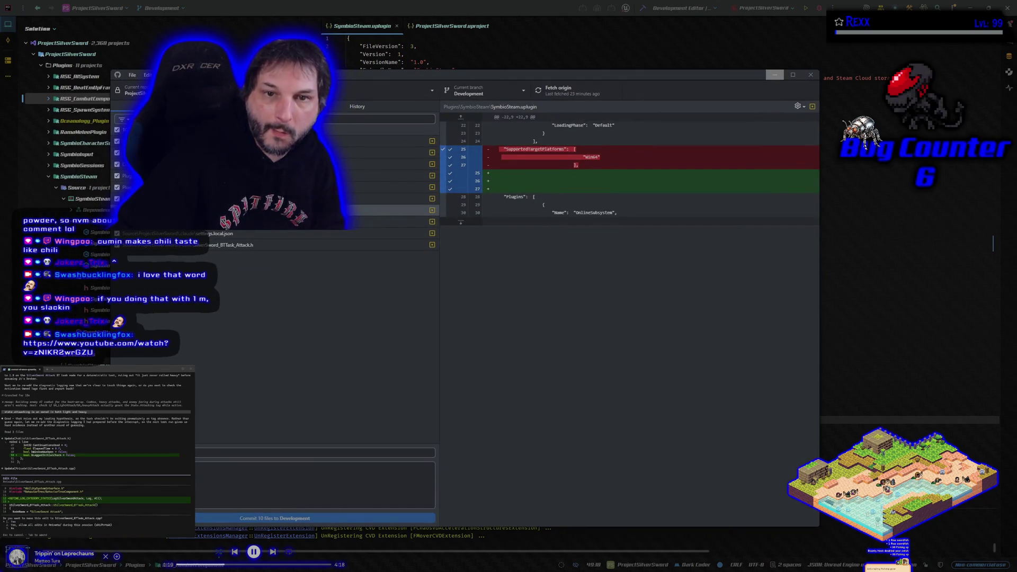
left_click(774, 75)
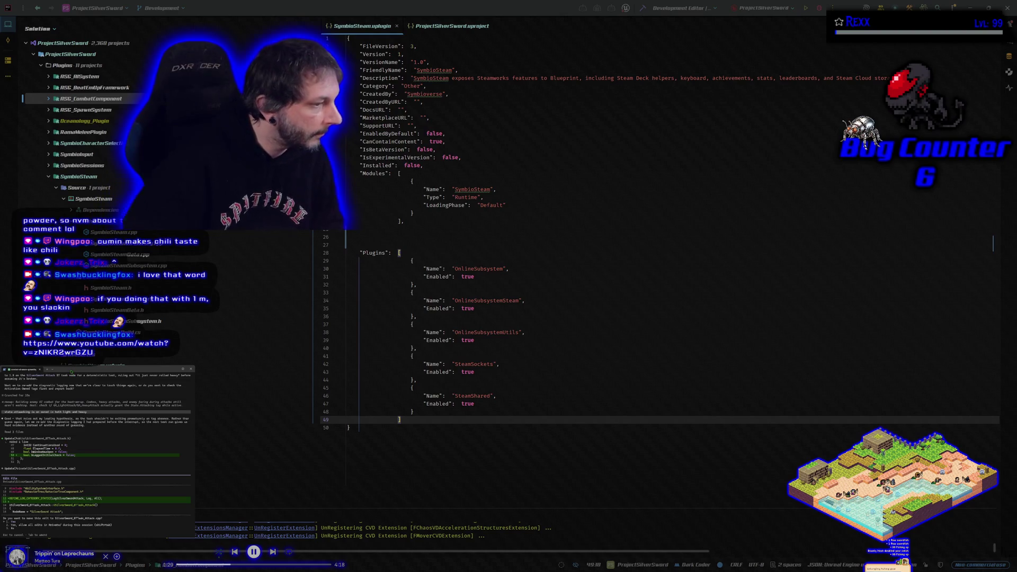
key("Return")
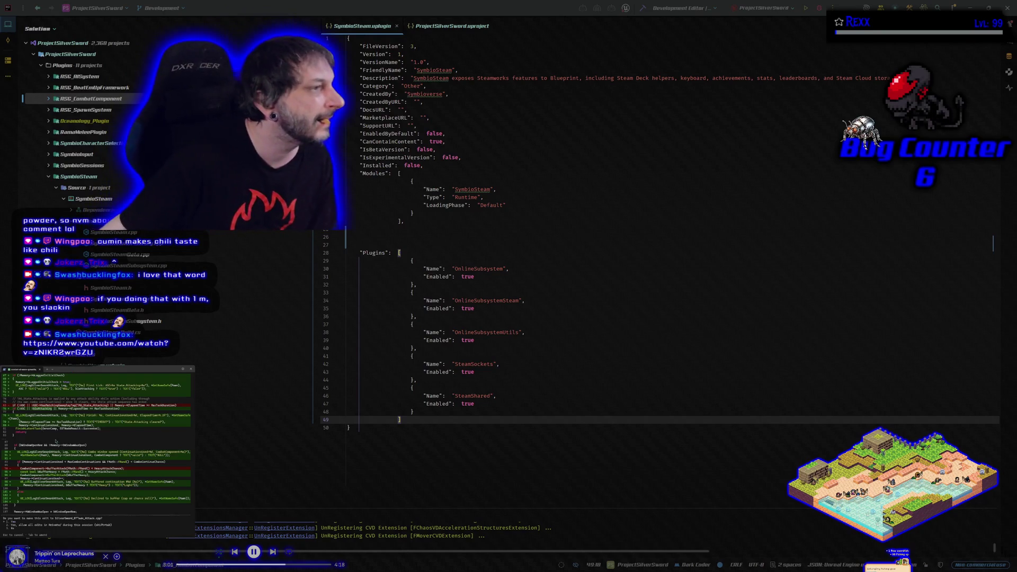
Step: Approve the assistant's next edit and command, then build ProjectSilverSwordEditor successfully
scroll(97, 455, "up", 5)
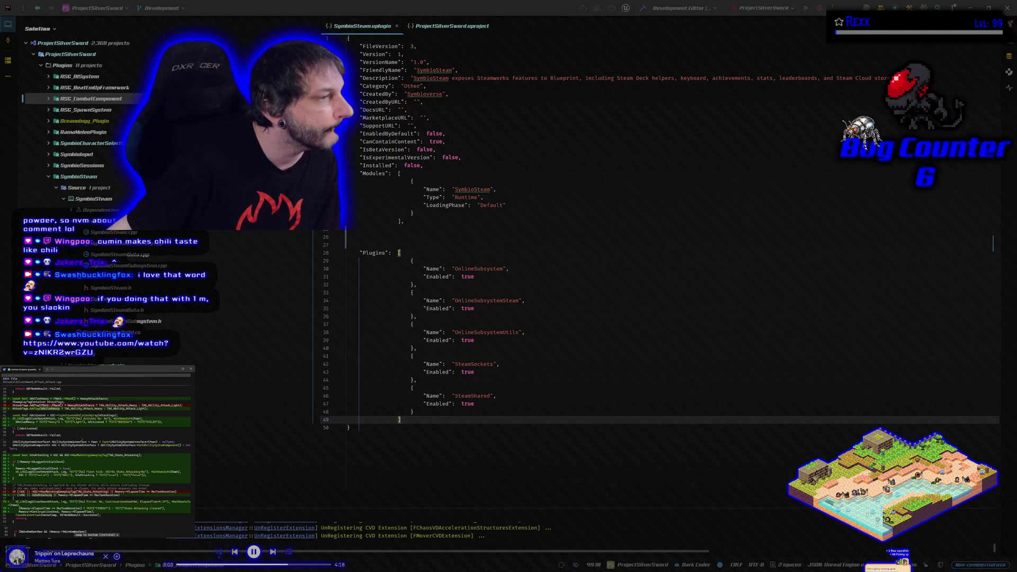
scroll(82, 440, "down", 3)
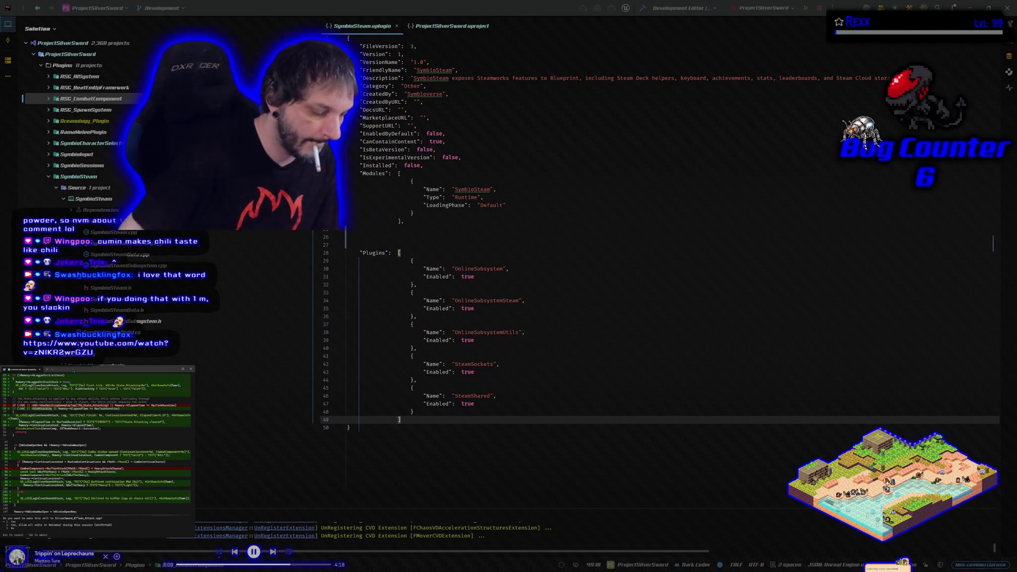
key("Return")
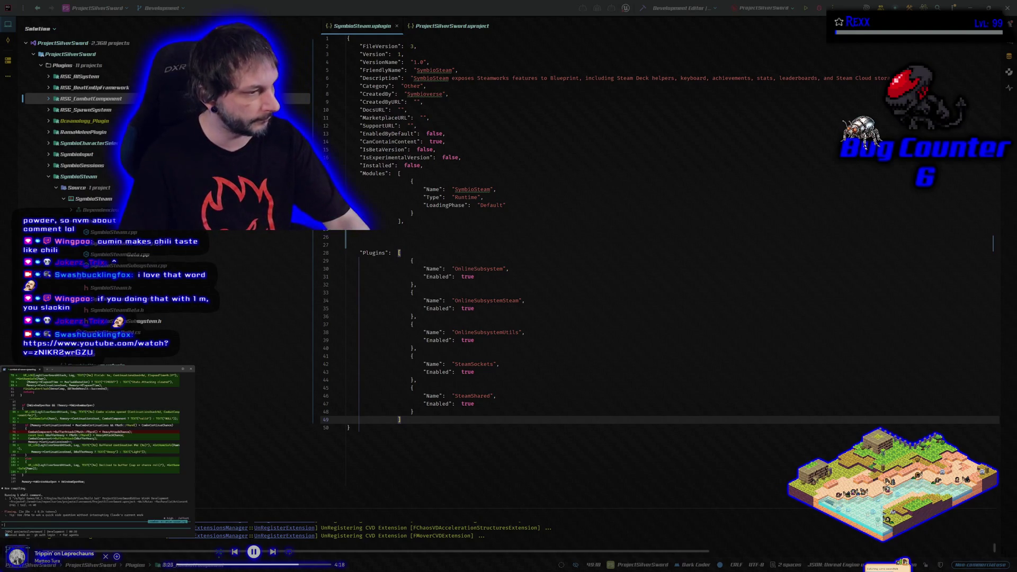
key("Return")
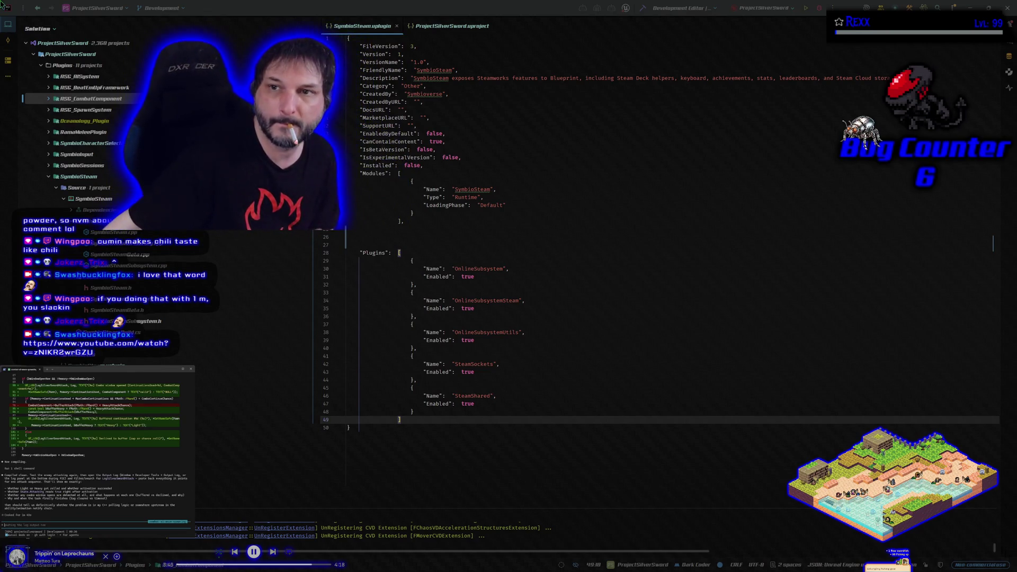
left_click(642, 8)
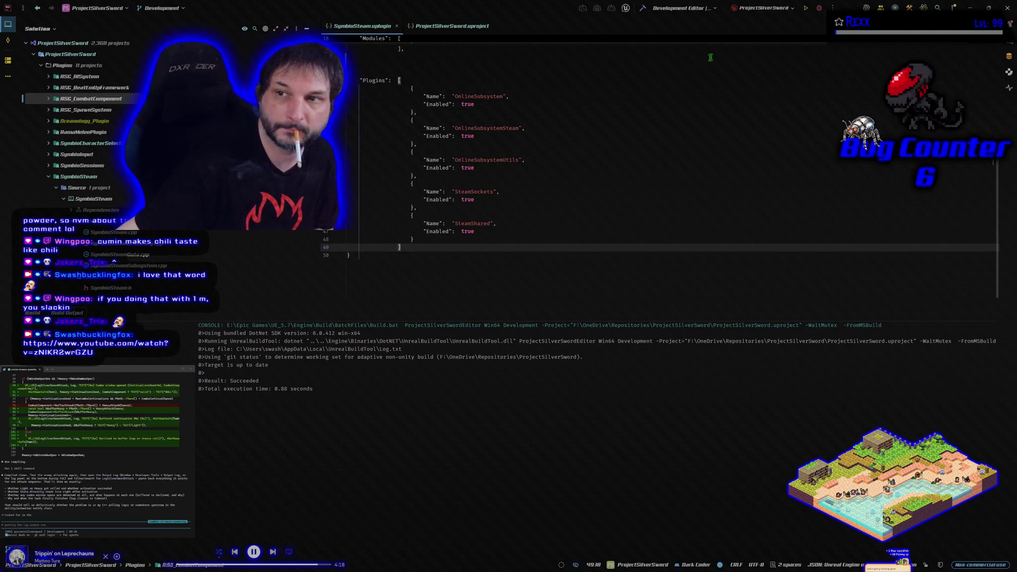
Step: Launch UnrealEditor from Rider with the debugger attached
left_click(819, 10)
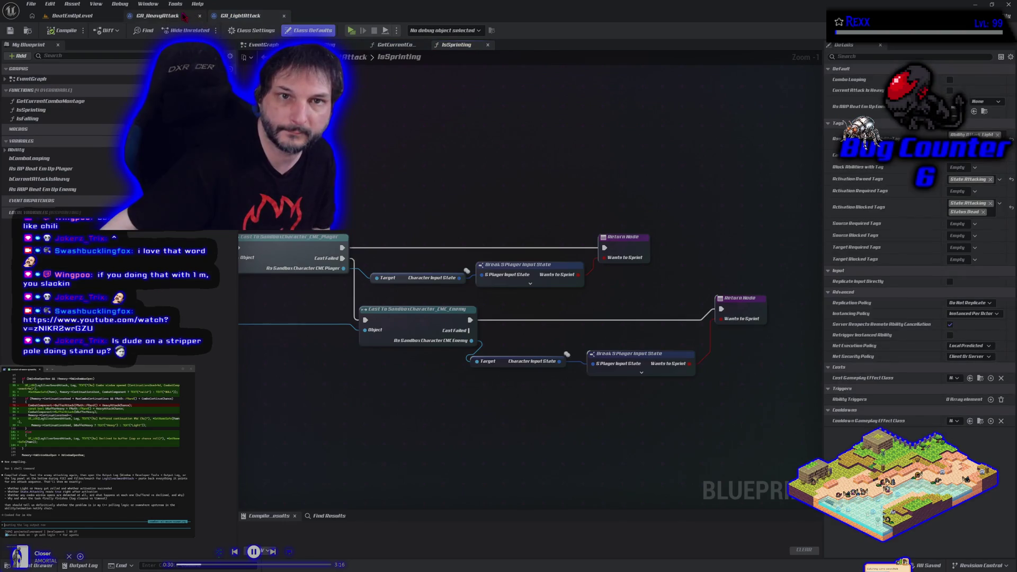
Step: Run a brief play test of the level from the main level view
left_click(184, 16)
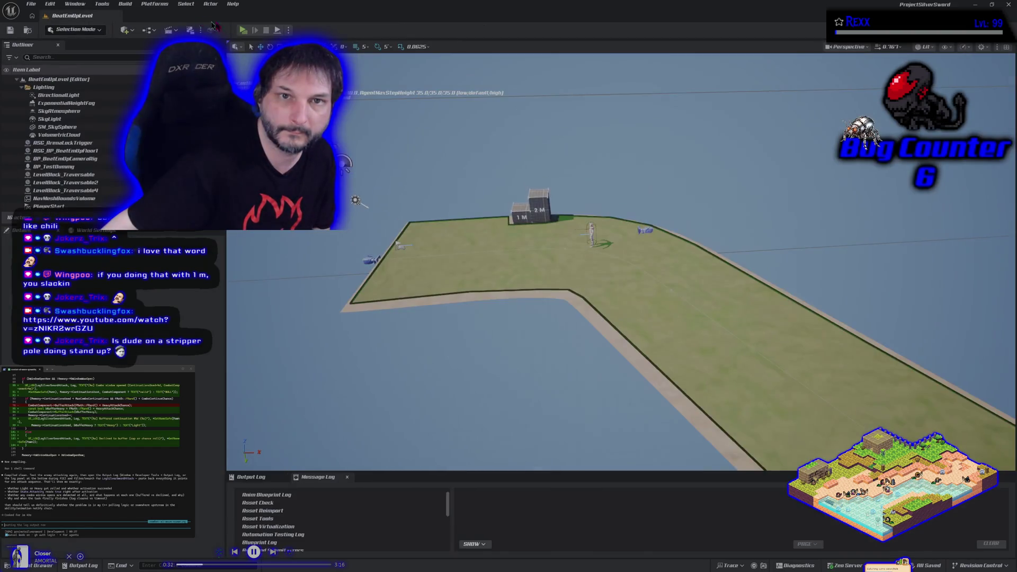
left_click(243, 30)
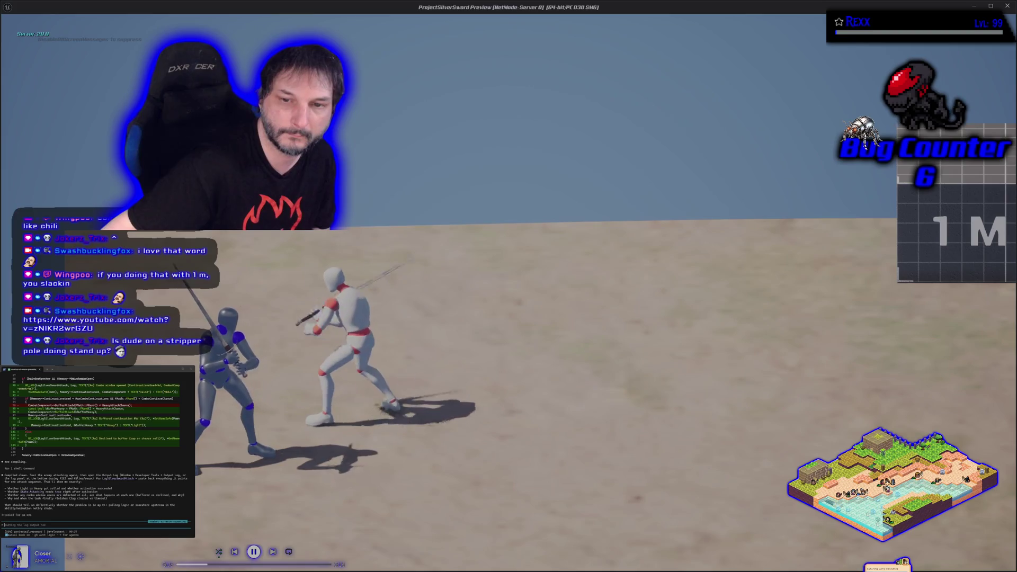
key("Escape")
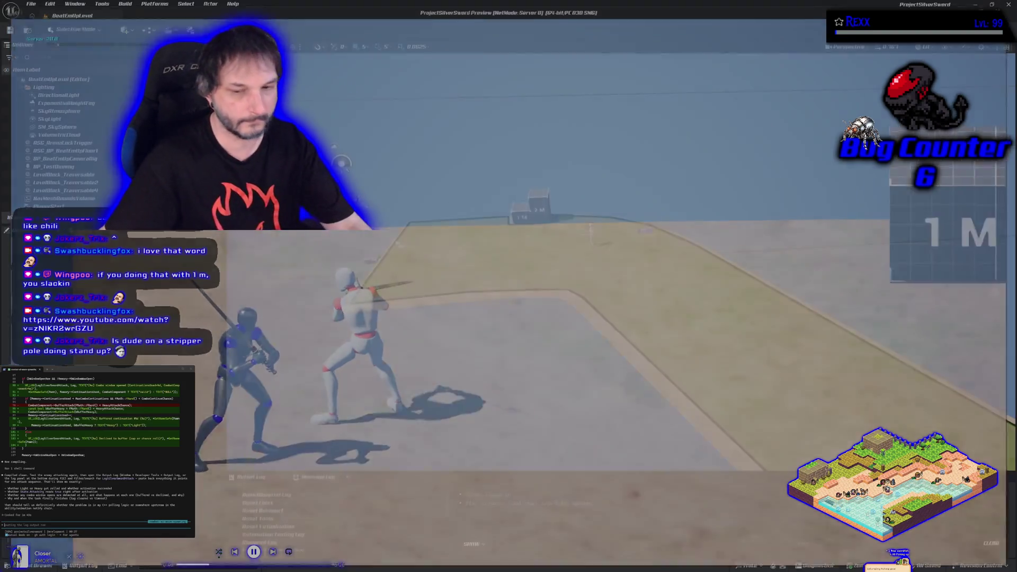
Step: Enlarge the Output Log and select the BP_TestDummy attack log lines
left_click(272, 478)
left_click_drag(273, 472, 275, 264)
scroll(397, 397, "up", 10)
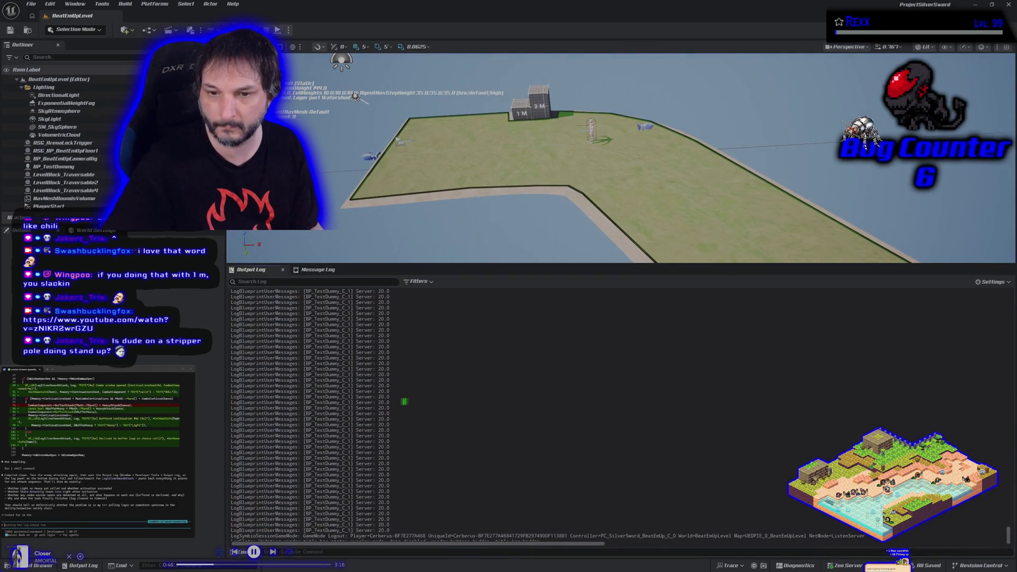
scroll(404, 404, "up", 5)
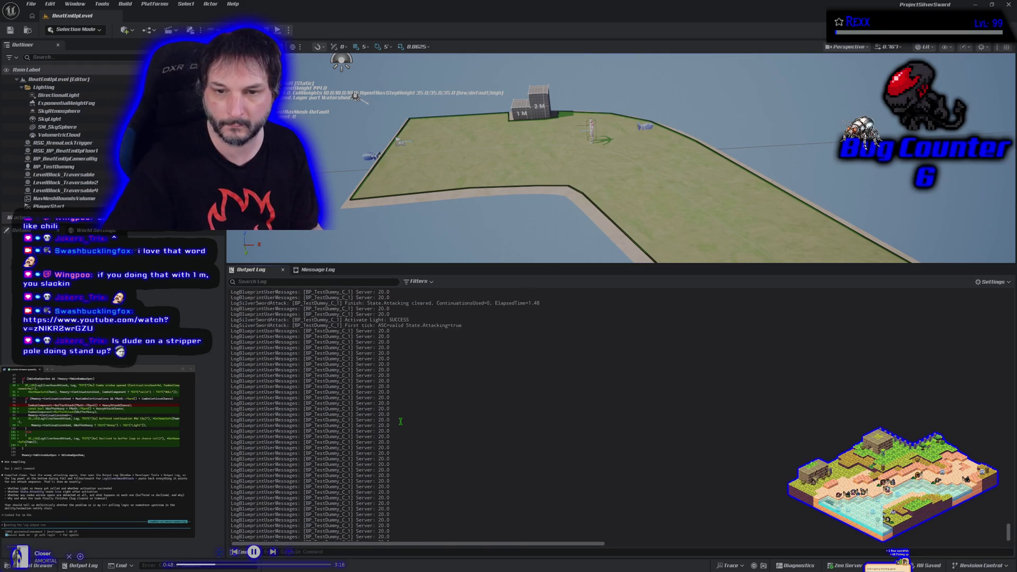
scroll(402, 423, "up", 6)
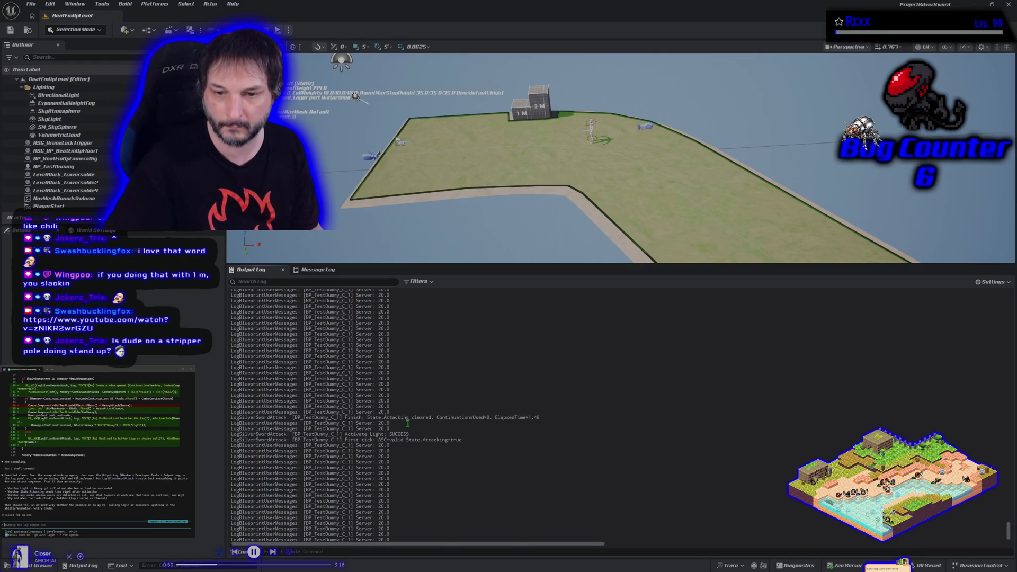
mouse_move(472, 465)
left_mouse_down()
mouse_move(254, 450)
mouse_move(318, 440)
mouse_move(269, 354)
mouse_move(254, 296)
mouse_move(233, 286)
mouse_move(231, 369)
mouse_move(257, 495)
mouse_move(270, 529)
mouse_move(265, 500)
mouse_move(282, 524)
mouse_move(233, 518)
mouse_move(232, 345)
left_mouse_up()
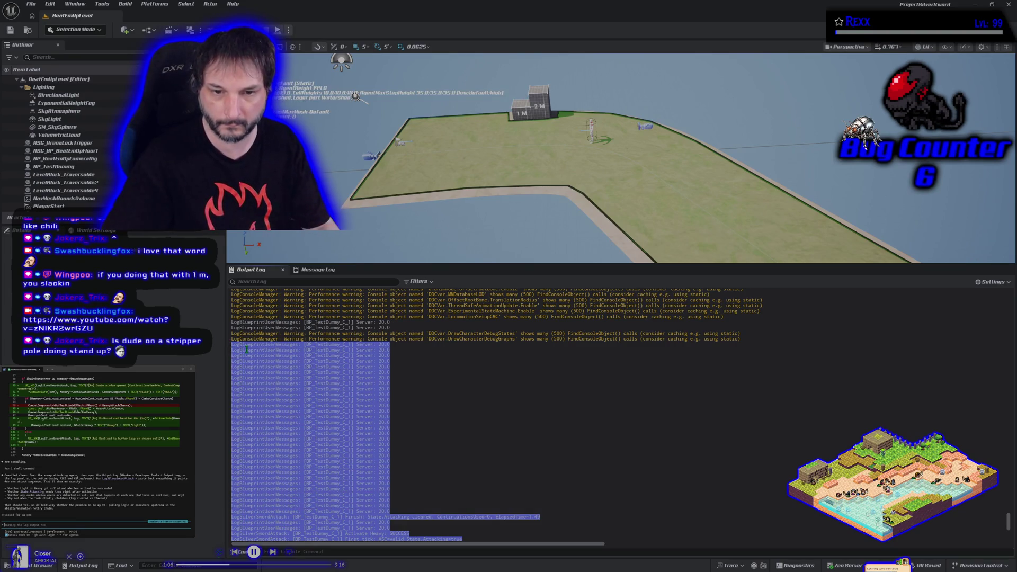
Step: Send the copied attack log to the assistant, then restart Unreal under the debugger
left_click(76, 528)
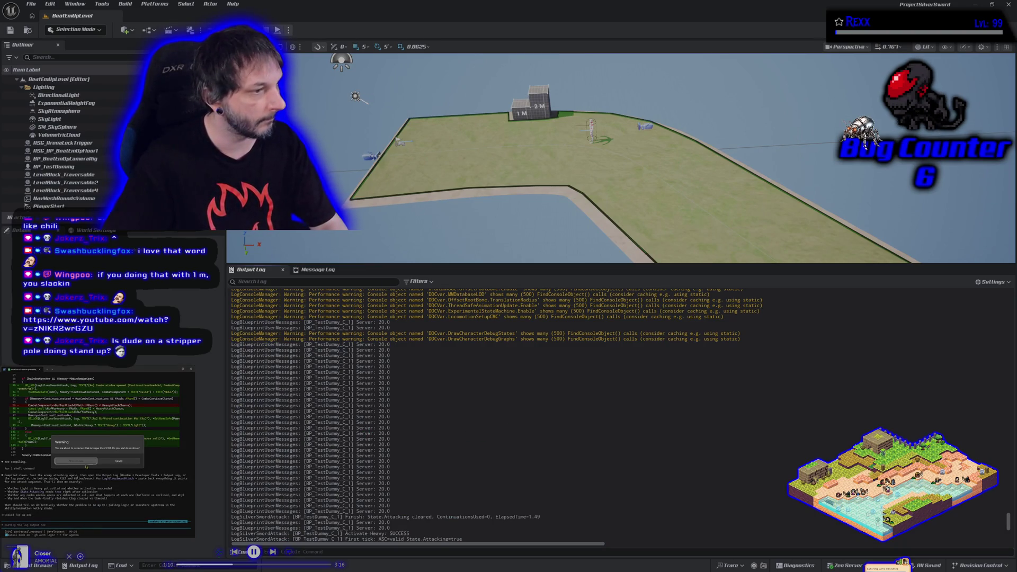
key("ctrl+v")
key("Return")
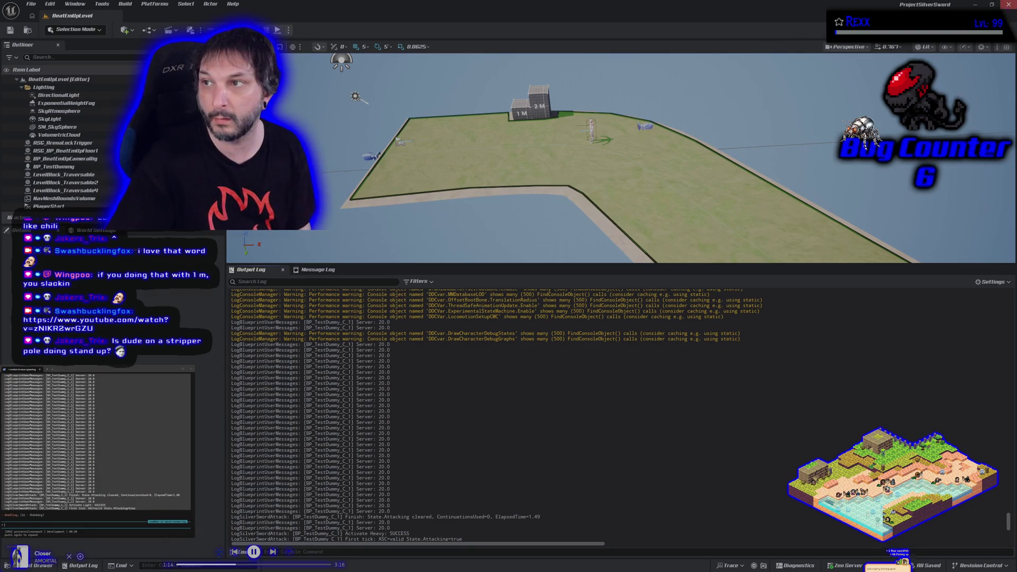
left_click(1008, 4)
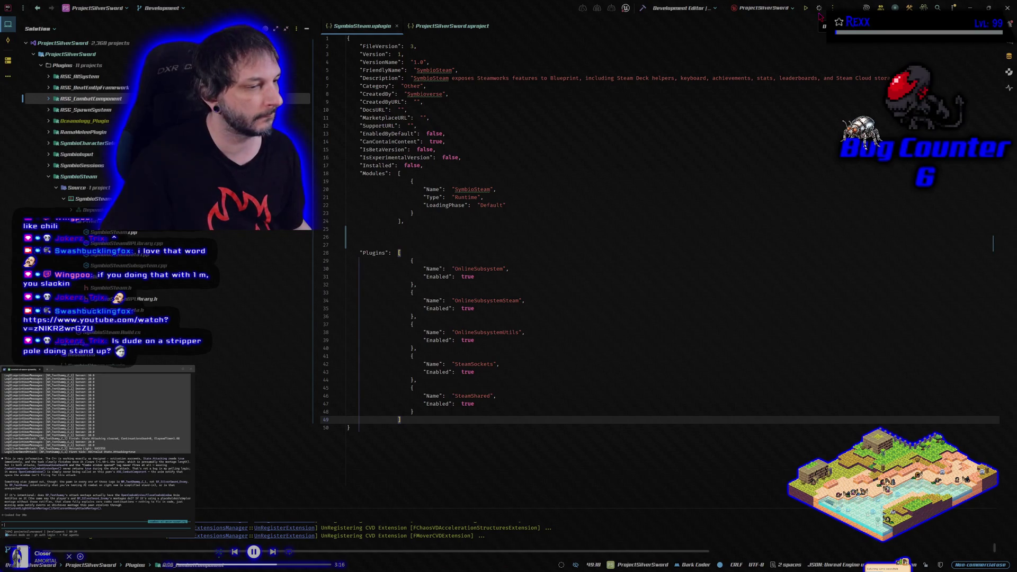
left_click(818, 10)
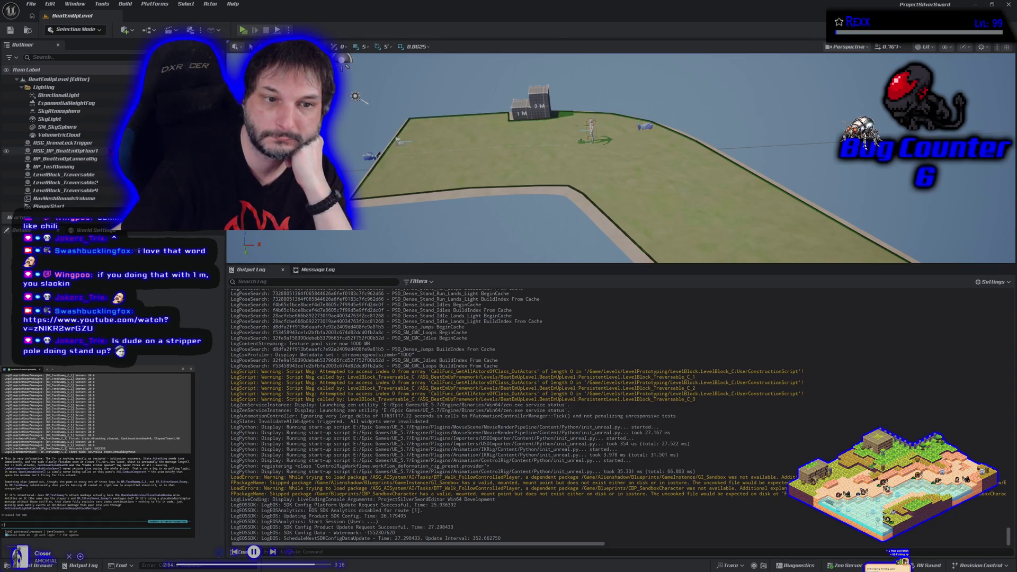
Step: Select the BP_TestDummy actor in the level and open its BP_SilverSword_Enemy blueprint
scroll(65, 168, "down", 1)
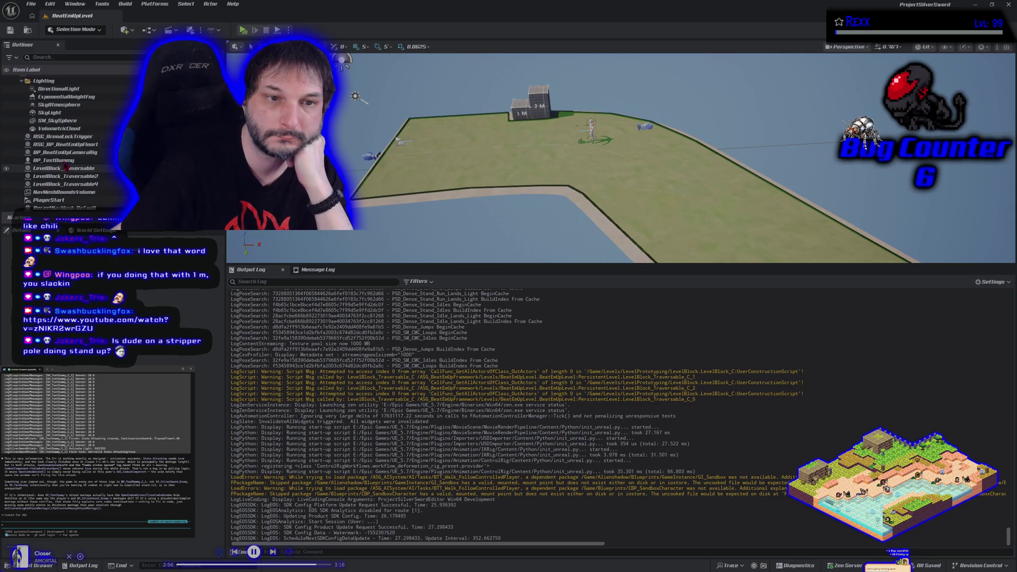
left_click(64, 162)
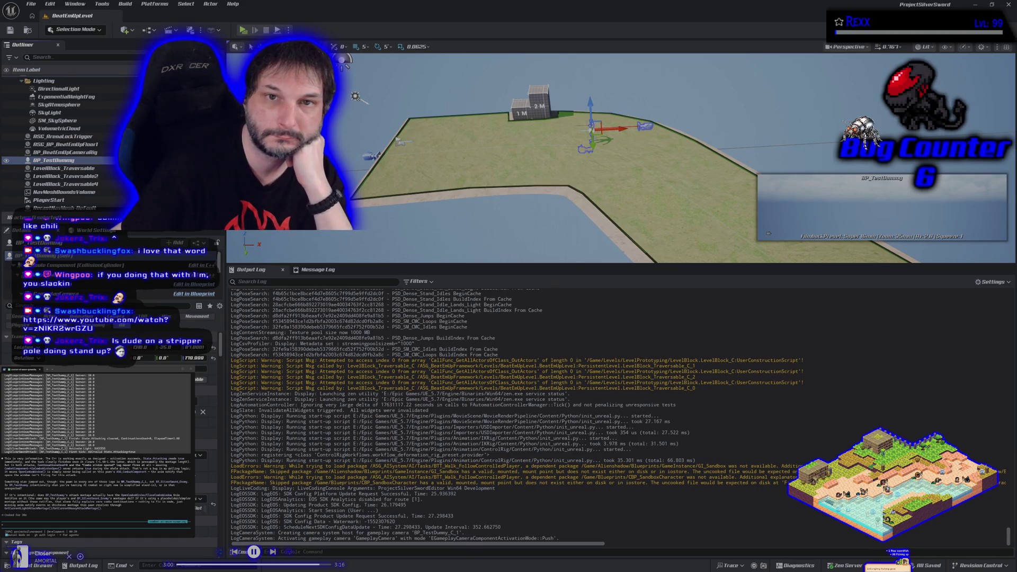
key("ctrl+e")
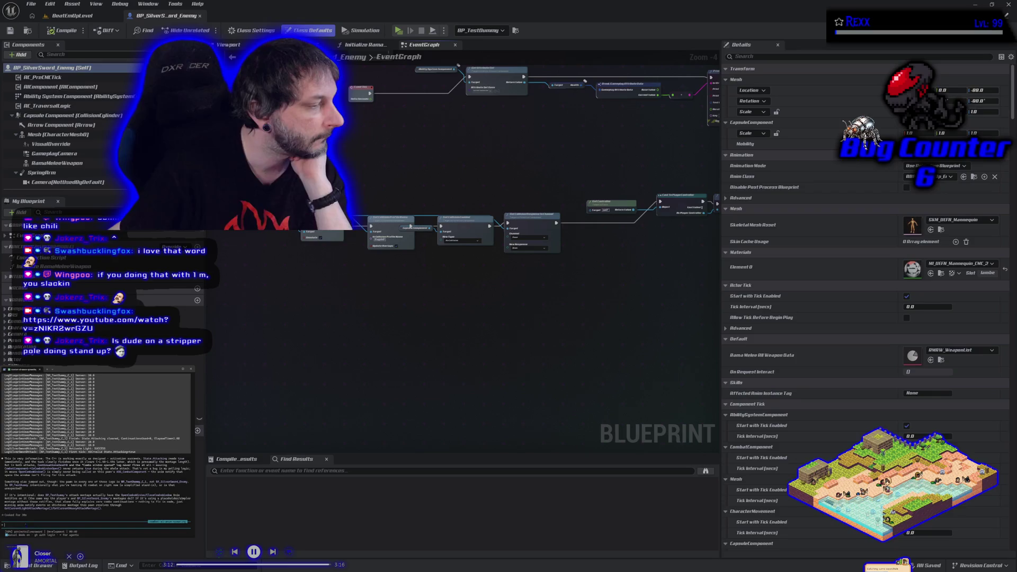
Step: Finish the question about by_testddmmy and submit it to the terminal coding assistant
type("by_t")
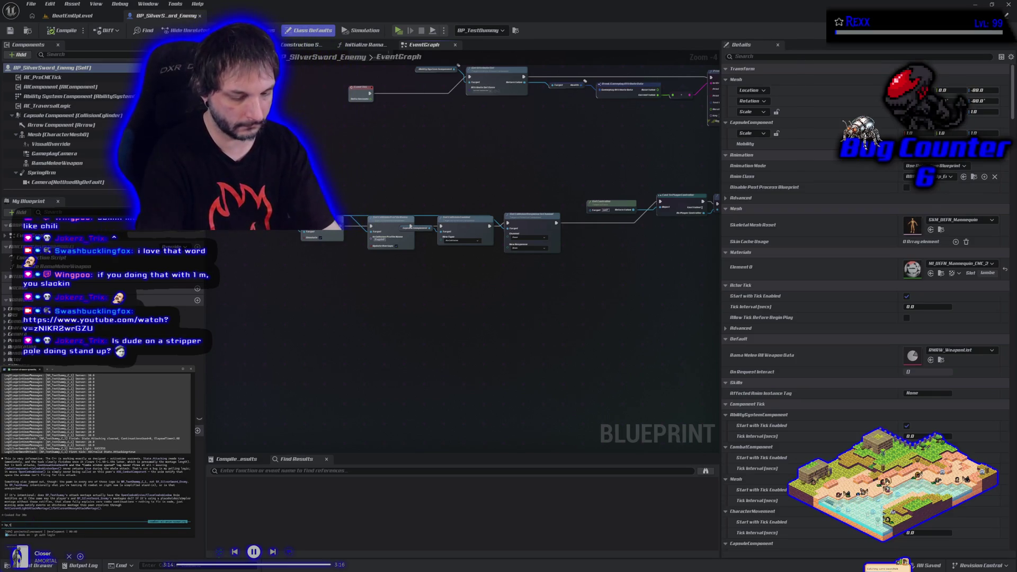
type("estddmmy is the old name.")
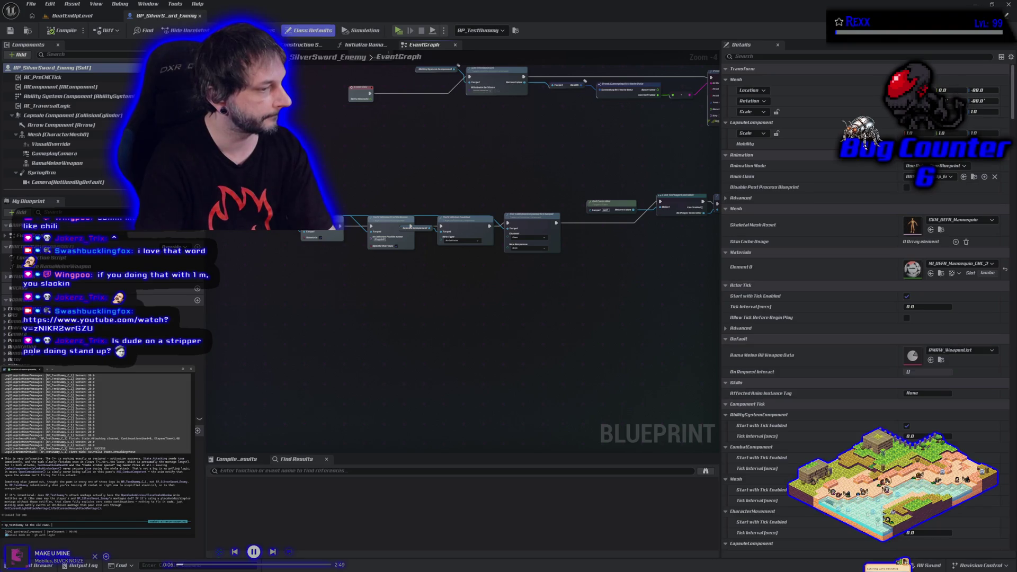
type("they bot buse DA_lo")
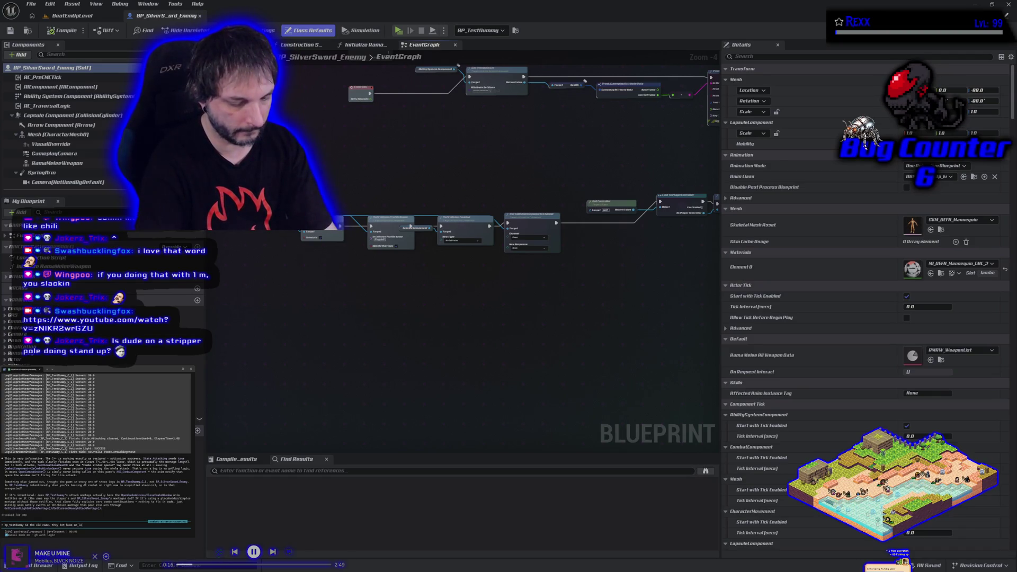
type("word. the light attack montage p")
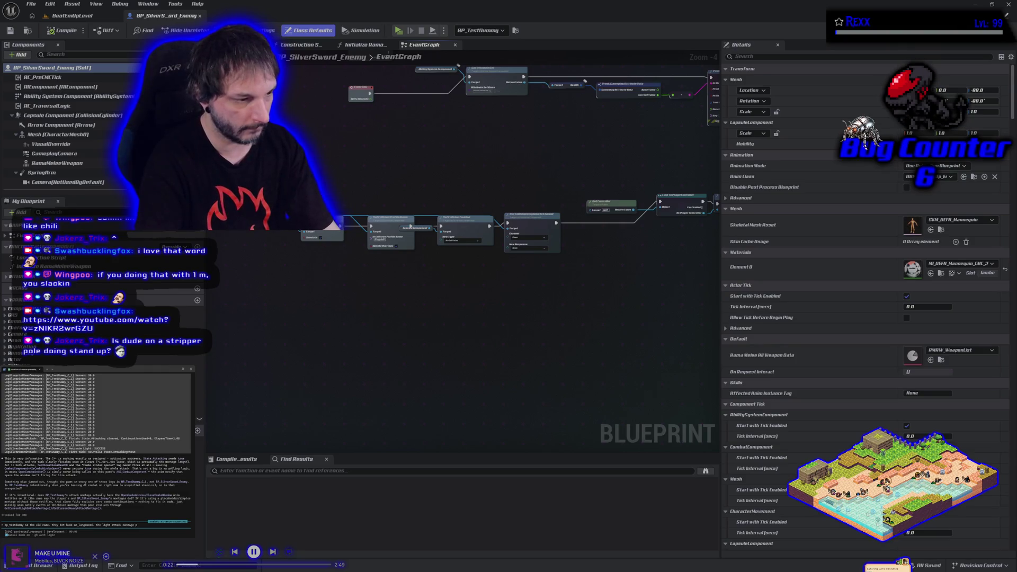
key("Return")
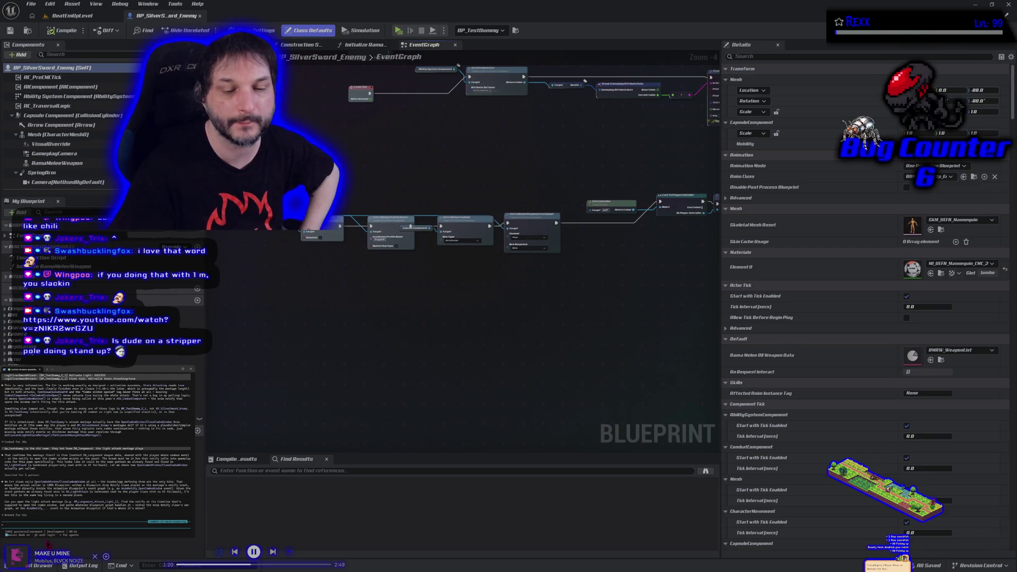
key("ctrl+space")
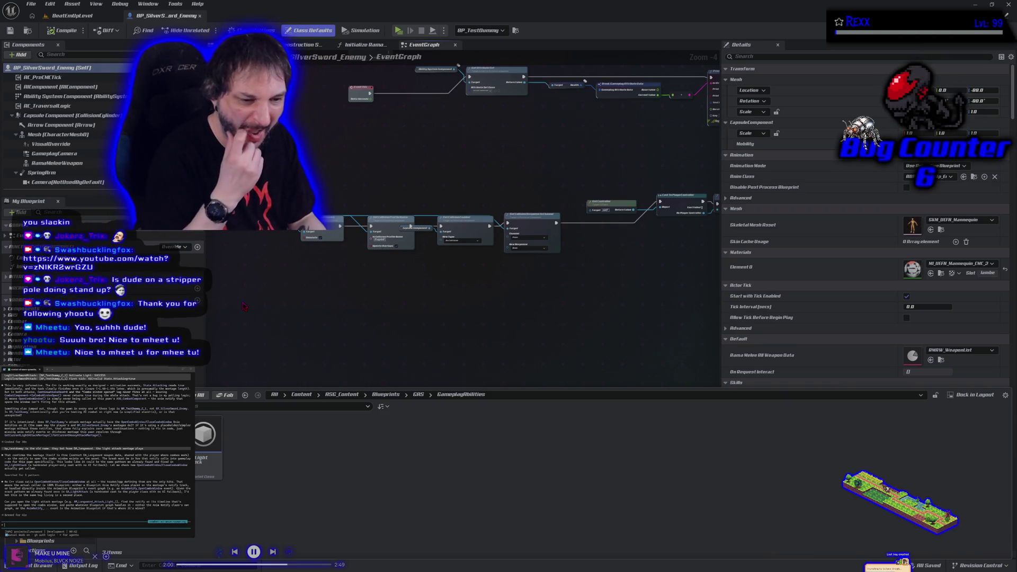
left_click(340, 303)
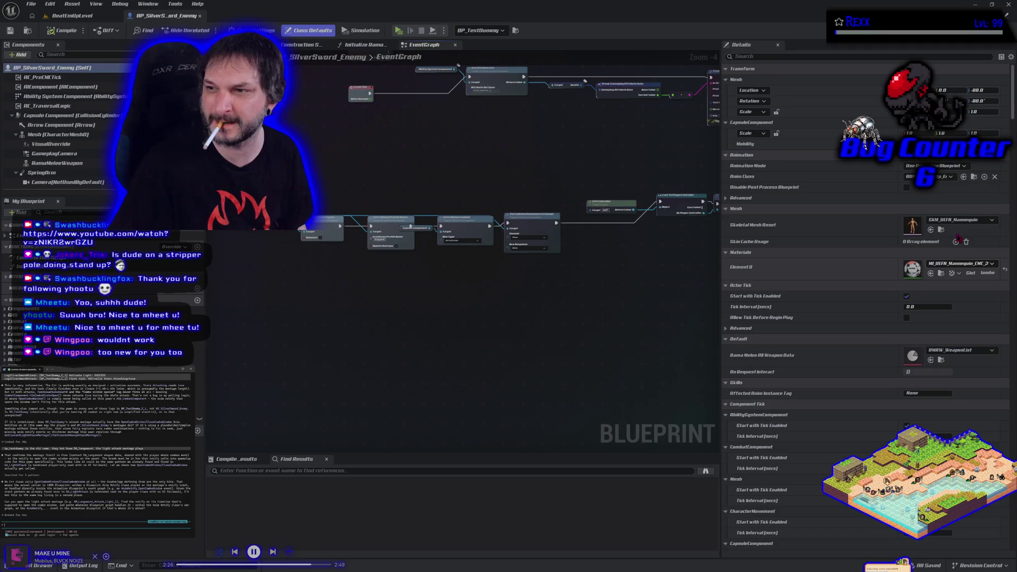
Step: Bring up the Content Drawer at Content > ASG_Content > Blueprints > Characters > Enemies
key("ctrl+space")
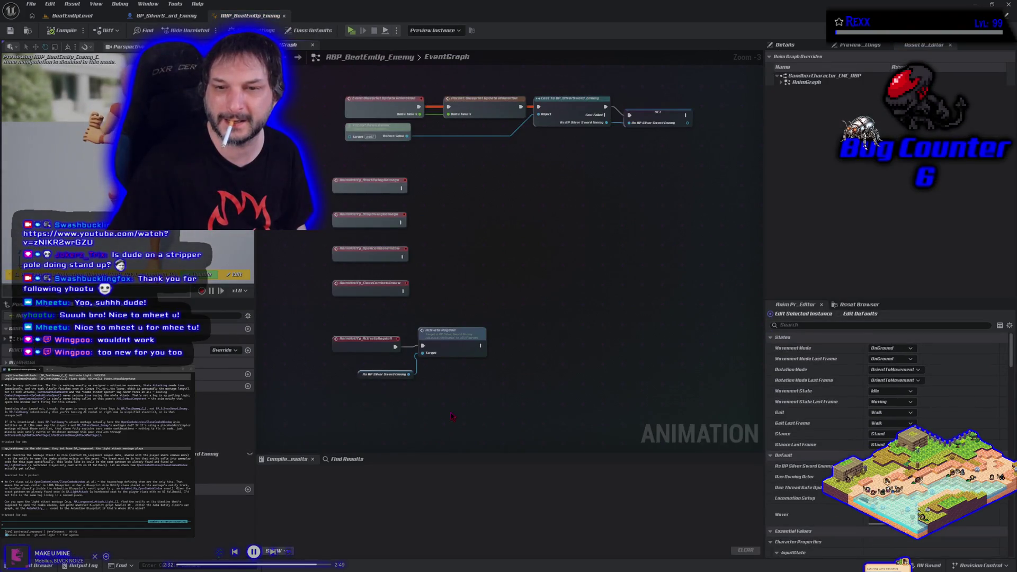
Step: Select the four AnimNotify nodes in ABP_BeatEmUp_Enemy's EventGraph and reopen the Enemies folder
left_click_drag(322, 155, 408, 300)
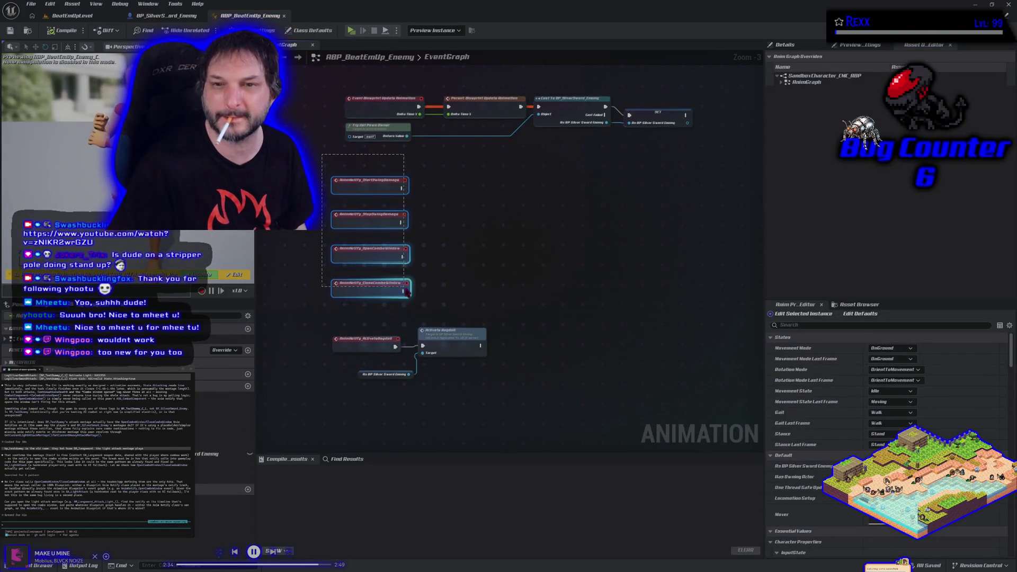
key("ctrl+a")
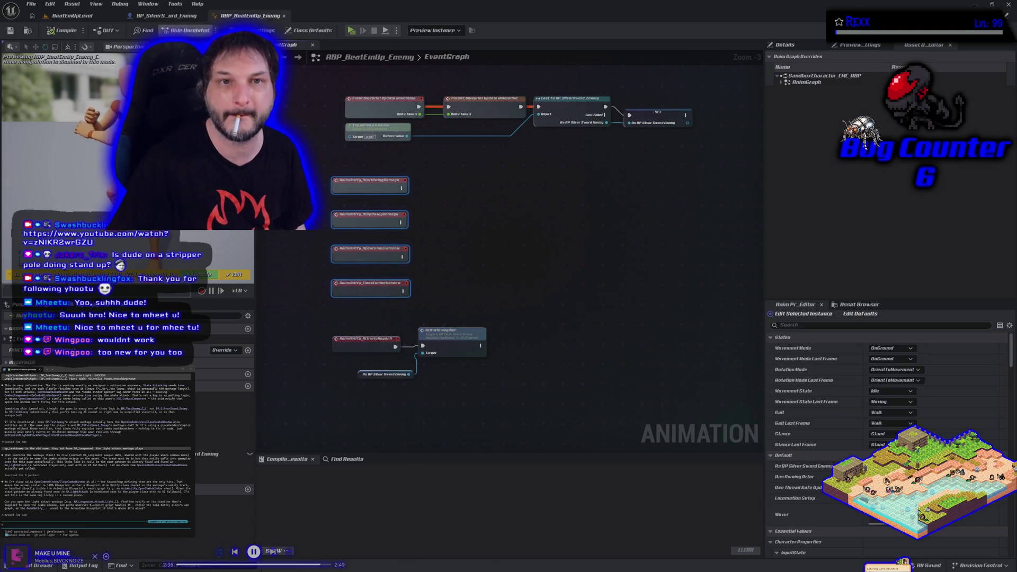
key("ctrl+space")
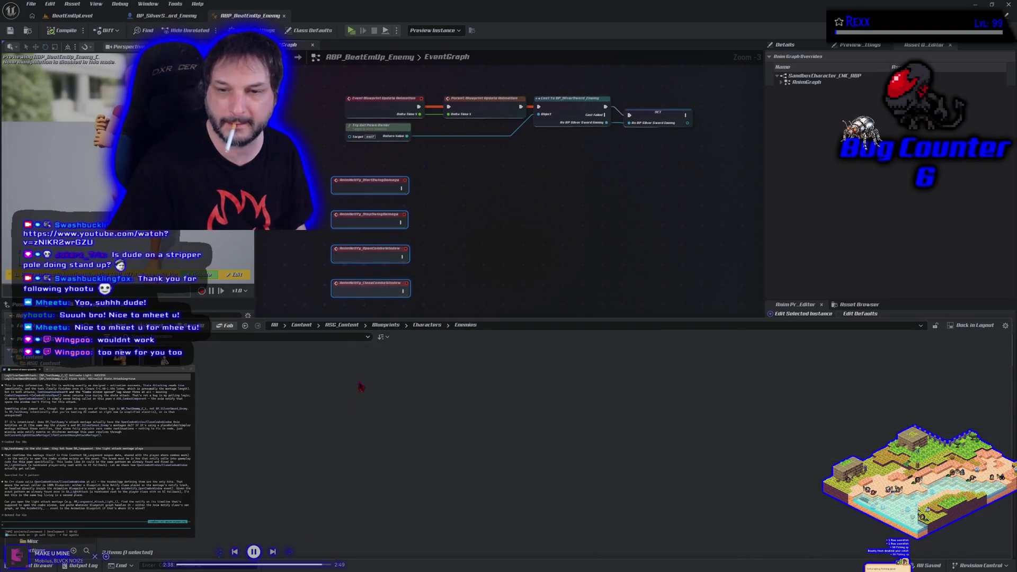
Step: Go up to Characters, into the Players folder, and open ABP_BeatEmUp_Player
left_click(427, 326)
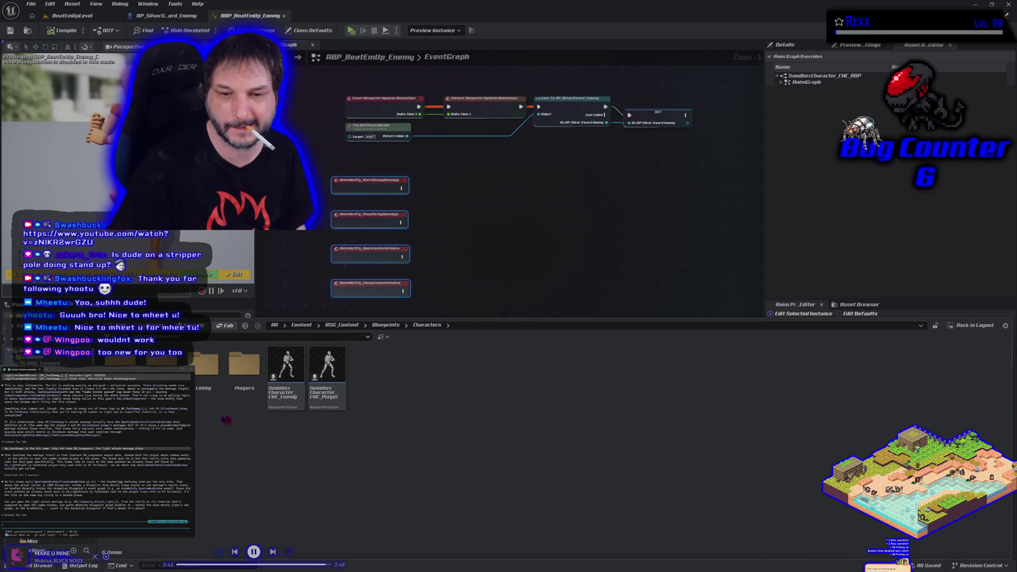
double_click(244, 365)
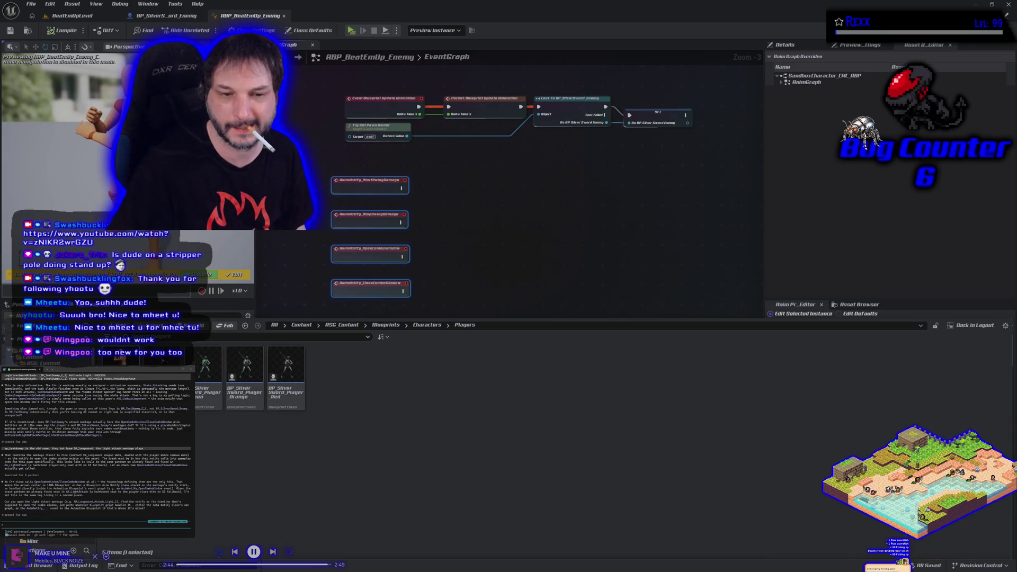
double_click(122, 366)
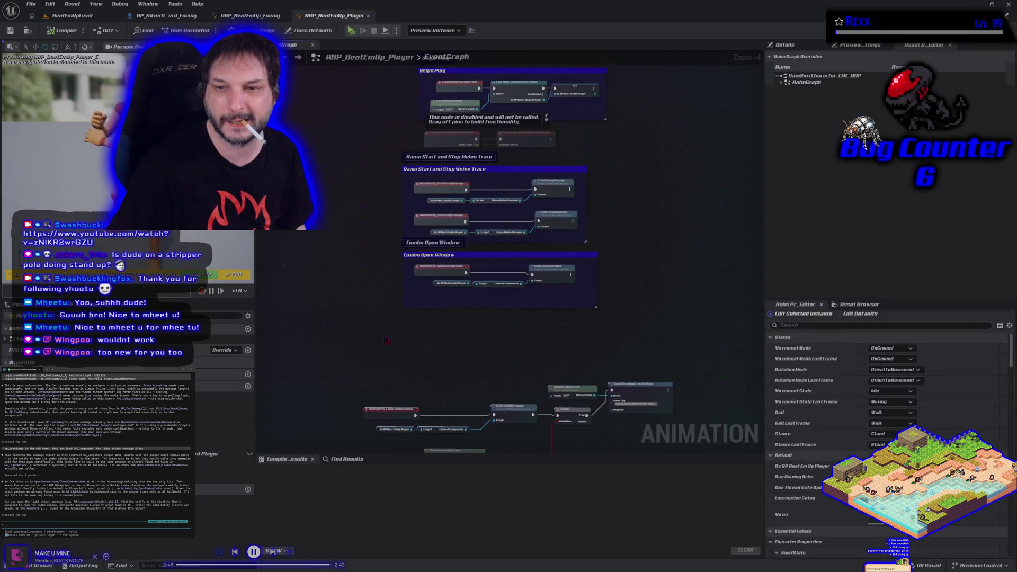
mouse_move(385, 340)
left_mouse_down()
mouse_move(313, 258)
mouse_move(345, 297)
mouse_move(341, 318)
mouse_move(362, 306)
mouse_move(362, 262)
left_mouse_up()
scroll(313, 257, "down", 1)
mouse_move(314, 127)
left_mouse_down()
mouse_move(527, 241)
mouse_move(541, 354)
left_mouse_up()
scroll(483, 435, "up", 3)
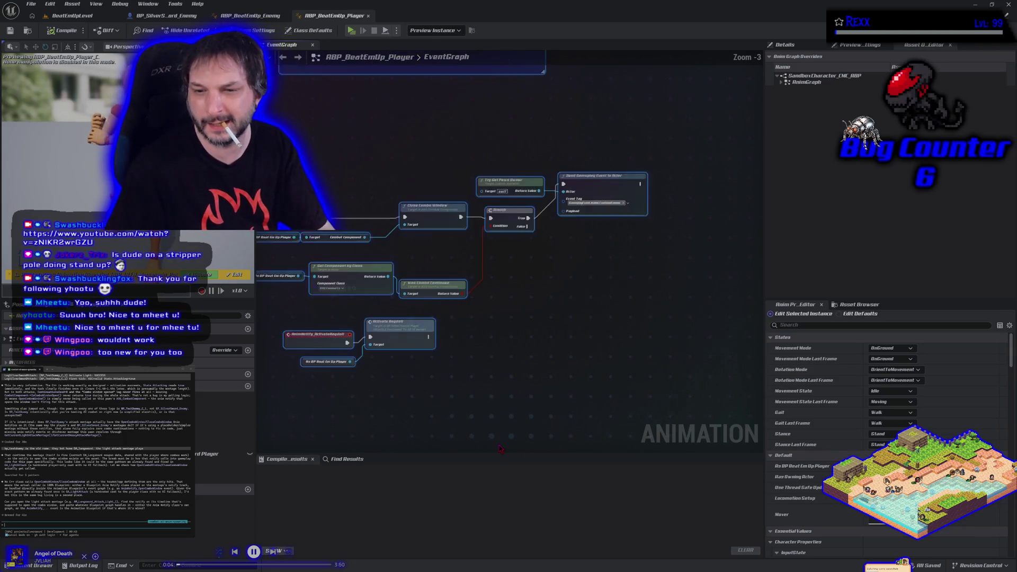
scroll(437, 396, "down", 3)
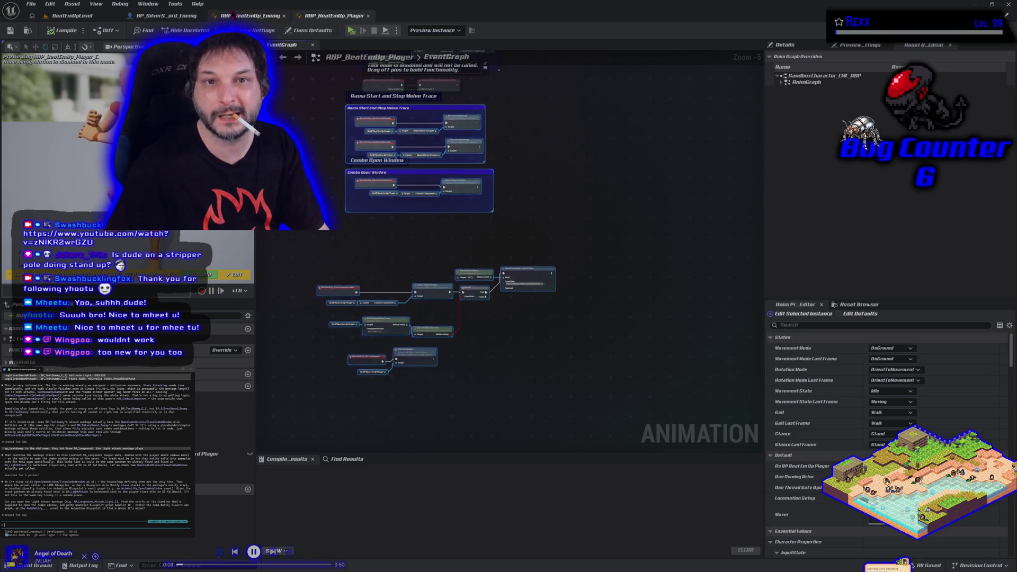
left_click(248, 15)
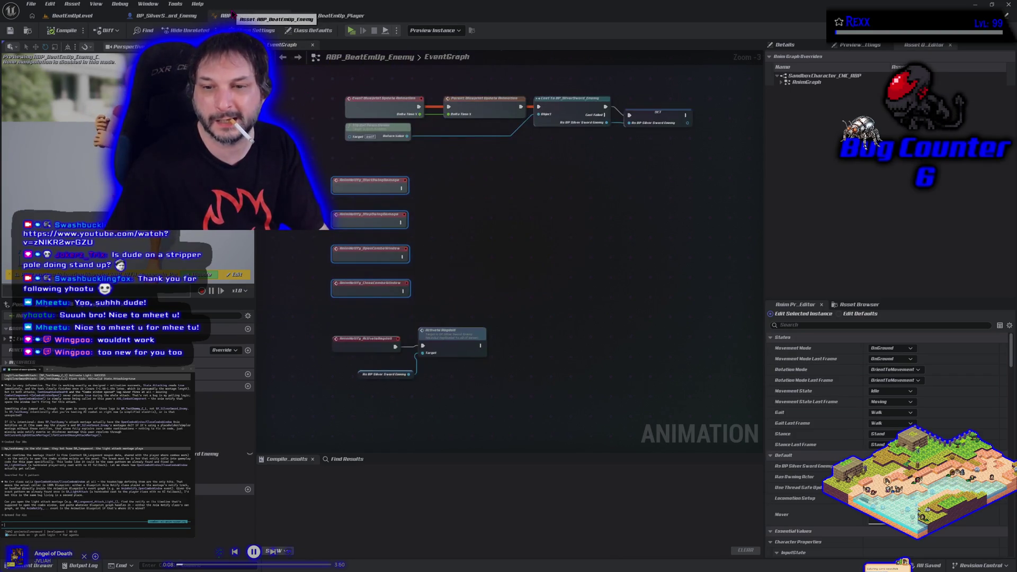
left_click(333, 16)
mouse_move(285, 103)
left_mouse_down()
mouse_move(318, 138)
mouse_move(381, 175)
mouse_move(495, 217)
mouse_move(541, 311)
mouse_move(572, 346)
left_mouse_up()
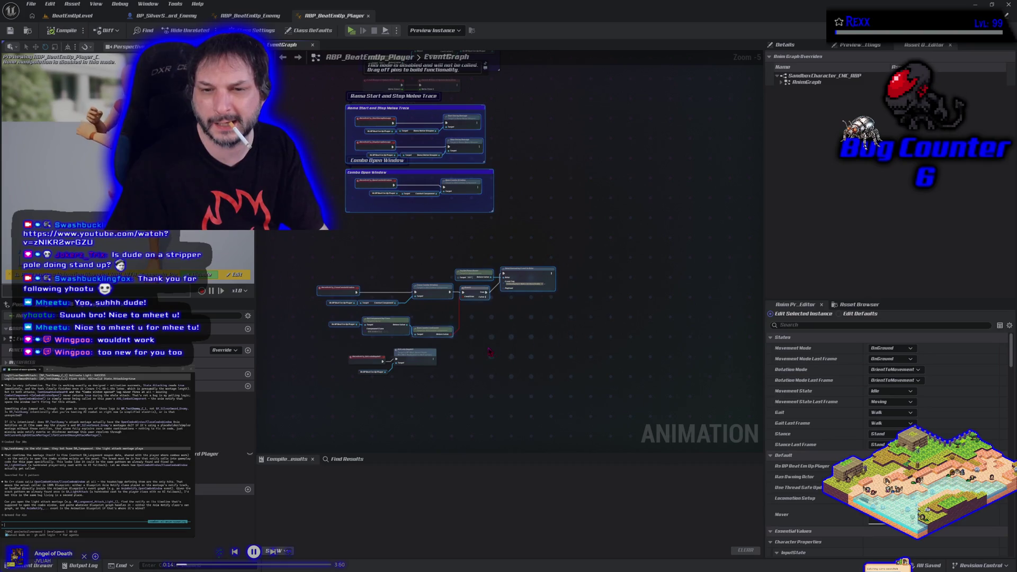
key("Home")
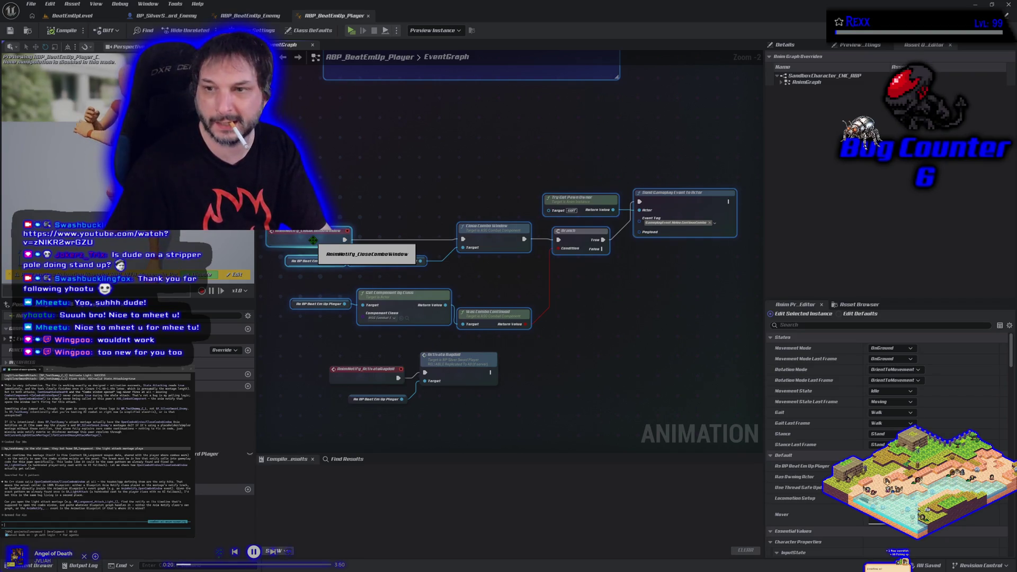
scroll(467, 247, "down", 2)
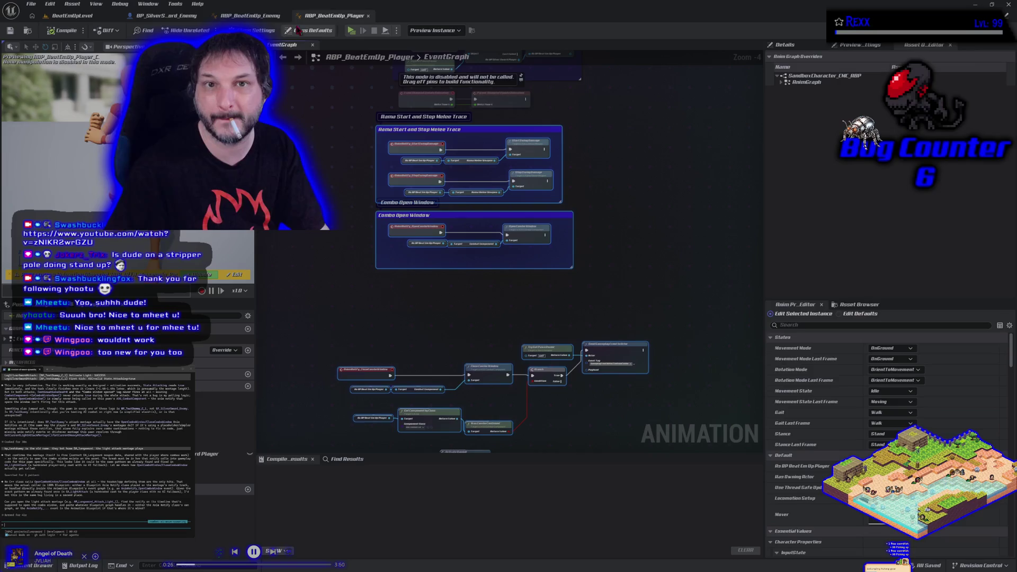
left_click(259, 19)
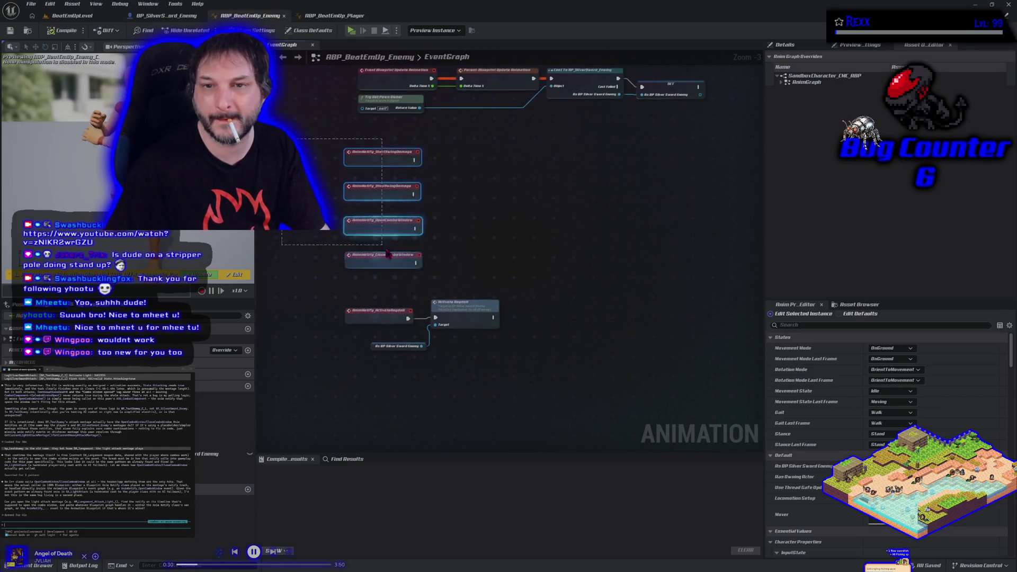
Step: Delete the AnimNotify and ActivateRagdoll nodes and paste in the copied player nodes
key("Delete")
left_click_drag(356, 297, 466, 398)
key("Delete")
key("ctrl+a")
key("Delete")
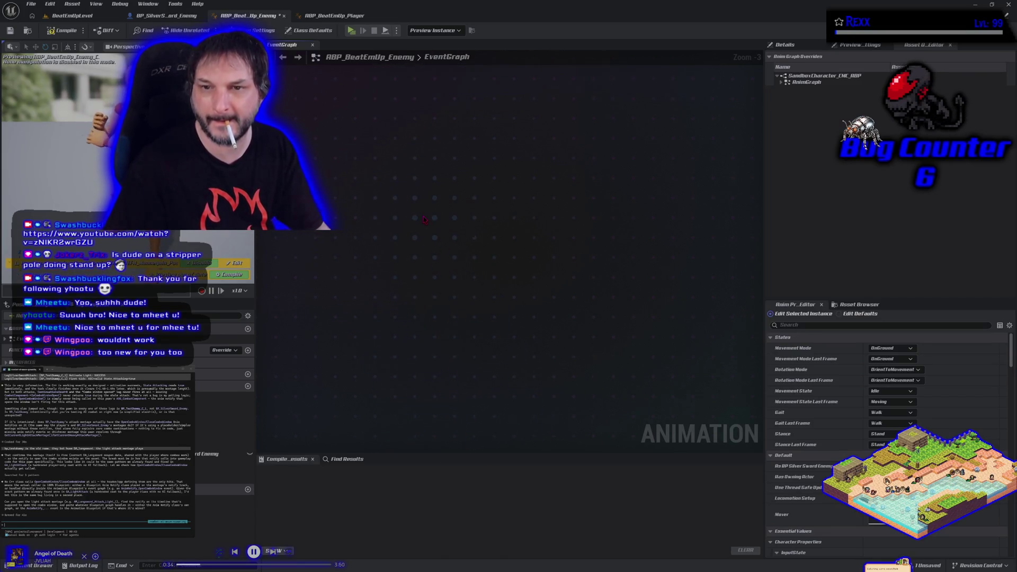
key("ctrl+z")
Step: Replace both player getter nodes with the Silver Sword Enemy variable
scroll(459, 394, "down", 2)
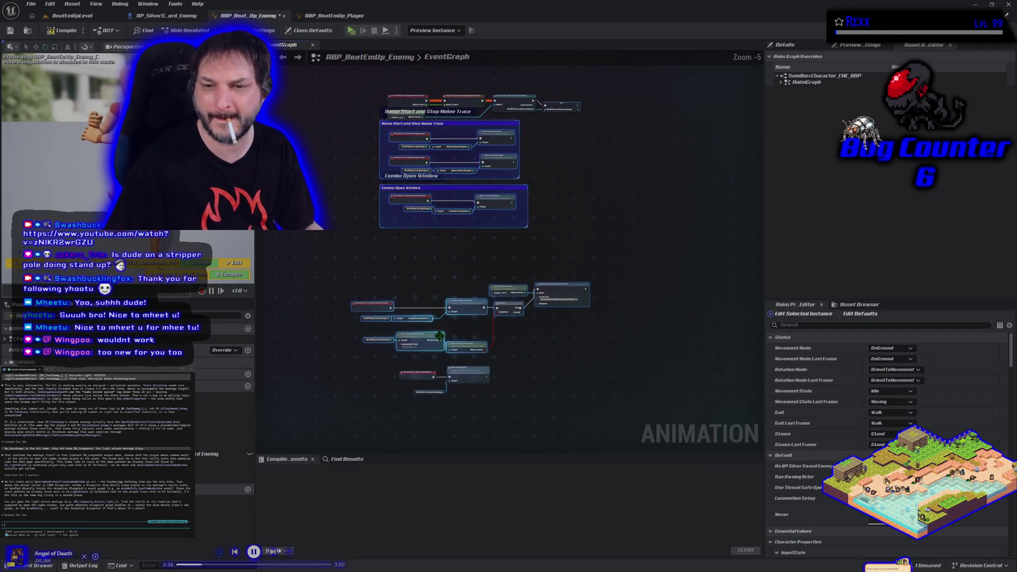
scroll(458, 394, "up", 3)
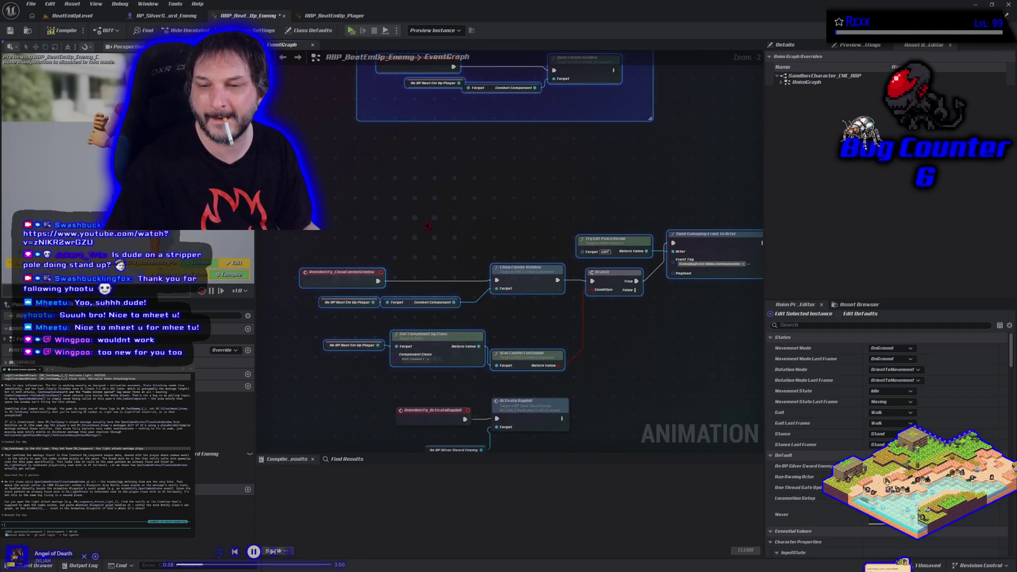
left_click_drag(425, 221, 412, 178)
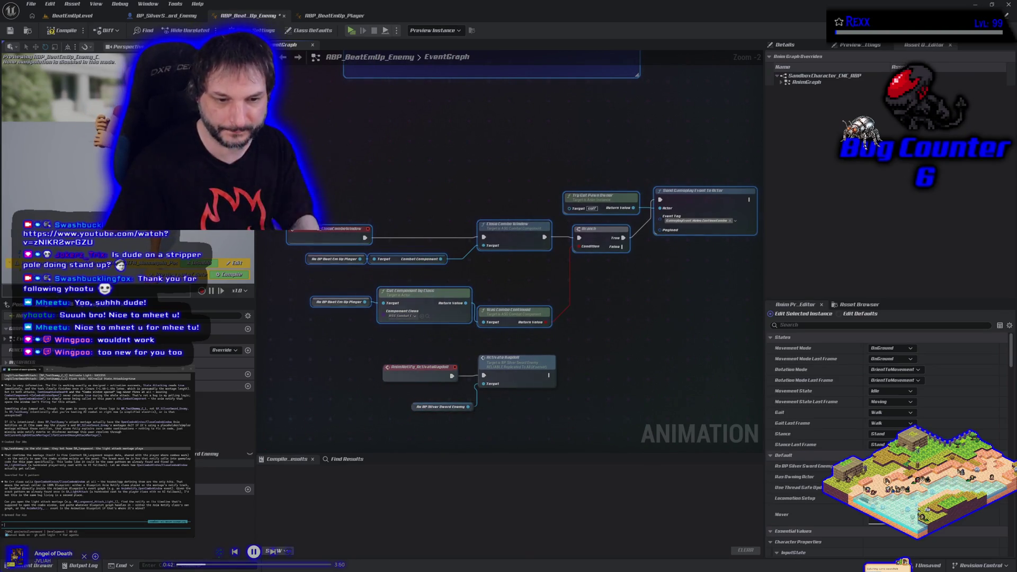
mouse_move(217, 454)
left_mouse_down()
mouse_move(254, 392)
mouse_move(318, 331)
mouse_move(314, 302)
left_mouse_up()
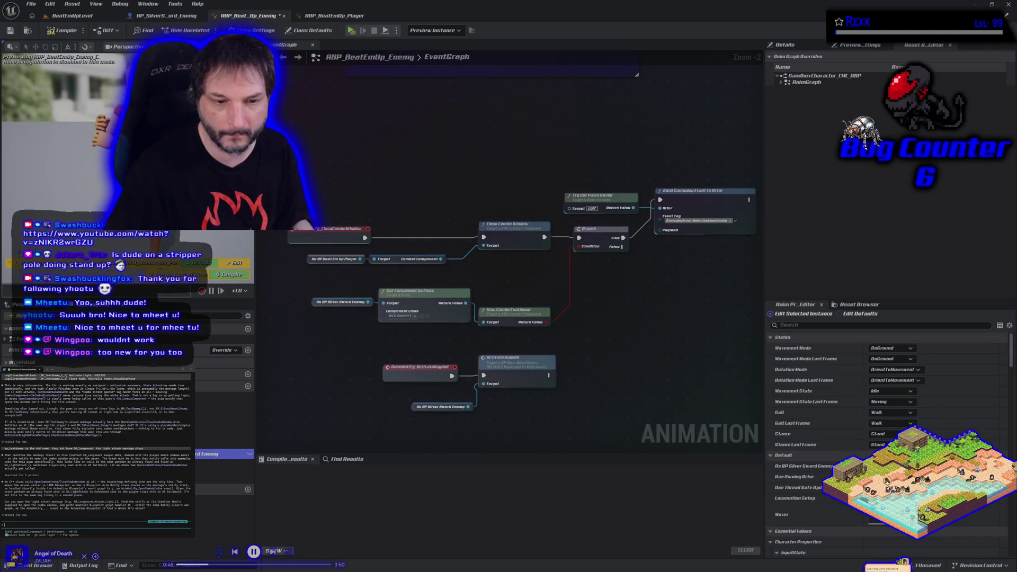
mouse_move(212, 454)
left_mouse_down()
mouse_move(247, 328)
mouse_move(310, 259)
mouse_move(371, 259)
mouse_move(374, 268)
left_mouse_up()
Step: Add a Combat Component getter from Silver Sword Enemy and wire it to Close Combo Window
type("get combat comp")
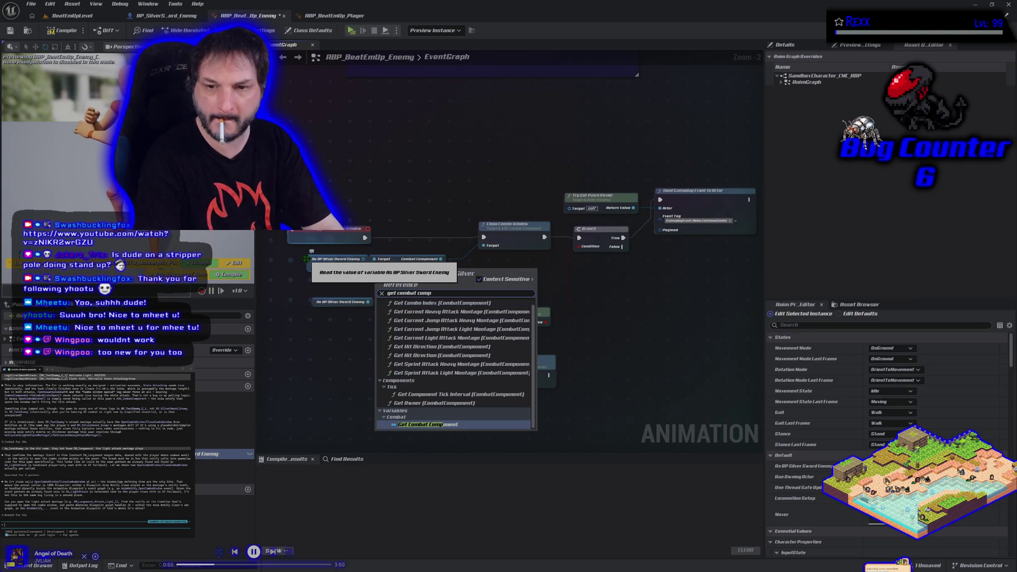
left_click(408, 416)
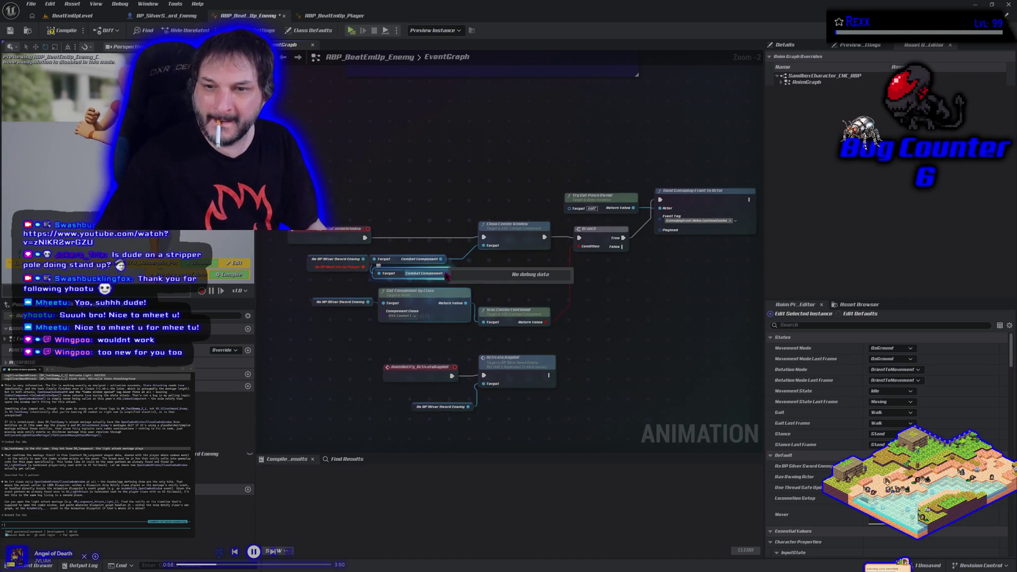
left_click_drag(447, 275, 483, 245)
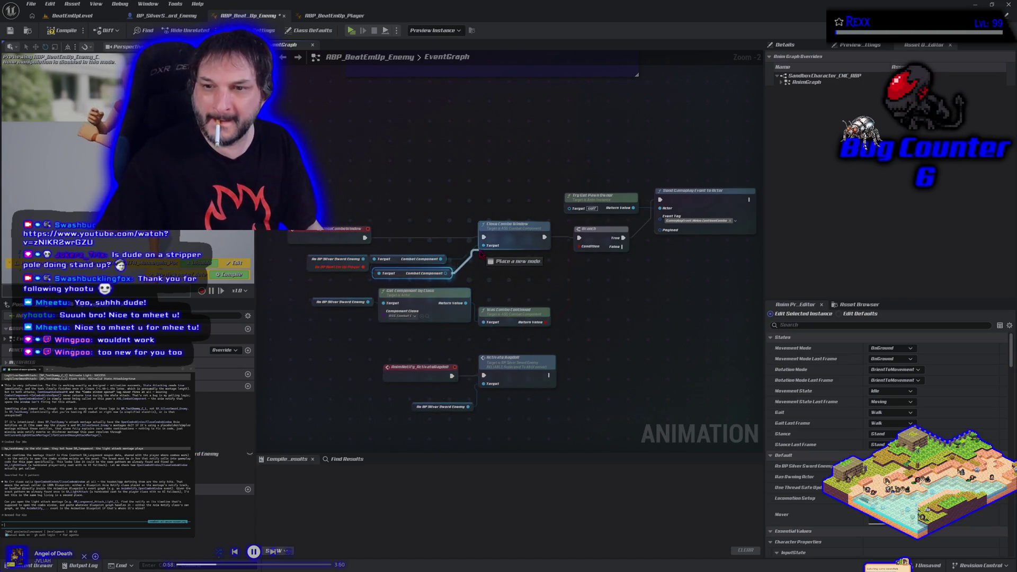
Step: Delete the duplicate Combat Component getter and select the enemy and Combat Component nodes
left_click(402, 261)
key("Delete")
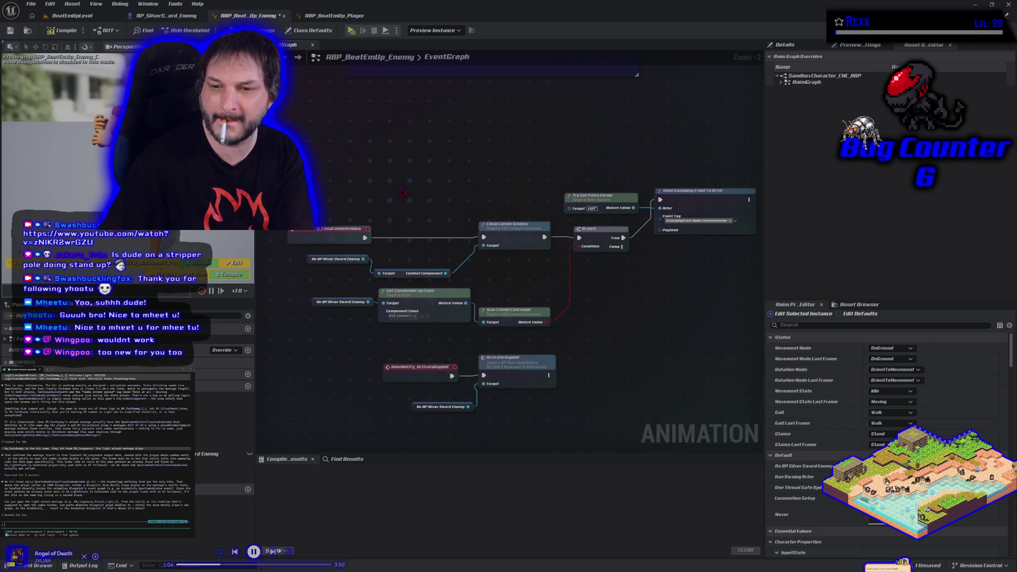
mouse_move(401, 192)
left_mouse_down()
mouse_move(458, 408)
mouse_move(393, 280)
left_mouse_up()
mouse_move(330, 380)
left_mouse_down()
mouse_move(384, 382)
mouse_move(385, 372)
left_mouse_up()
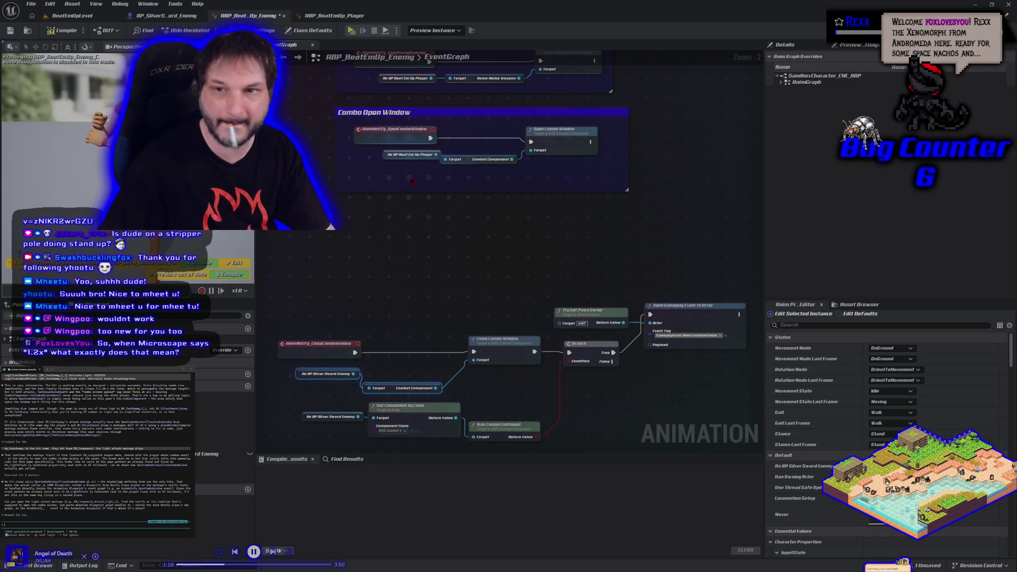
Step: Move the enemy nodes into Combo Open Window, connect them, and delete the old player Combat Component and cast
left_click_drag(326, 381, 411, 182)
left_click_drag(444, 221, 453, 325)
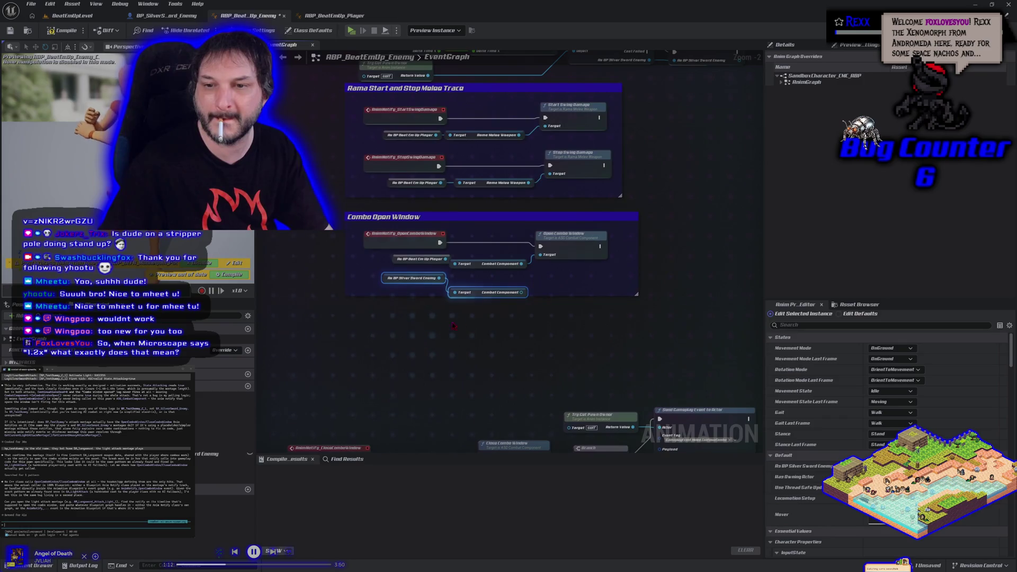
left_click(477, 293)
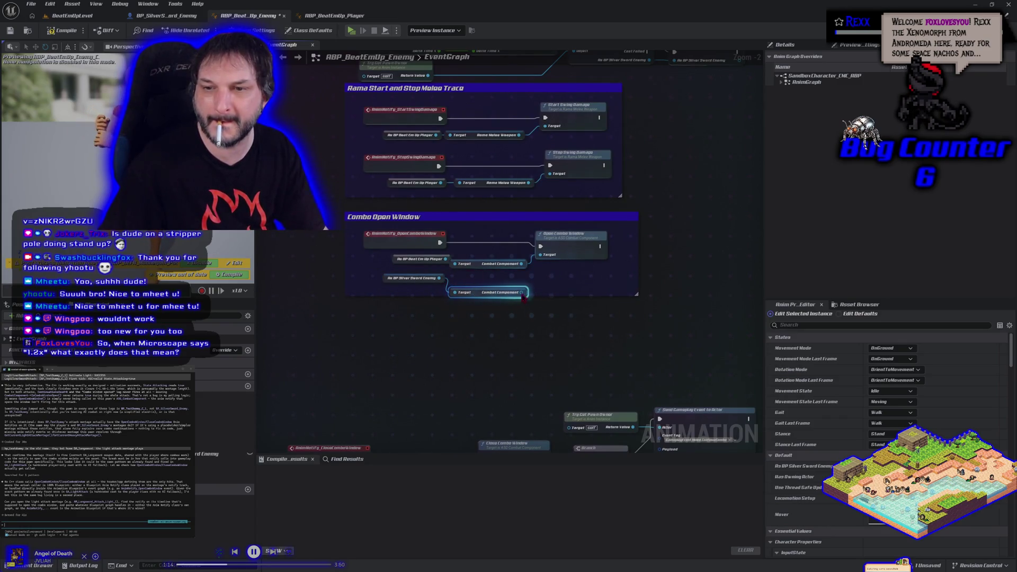
left_click_drag(522, 292, 541, 255)
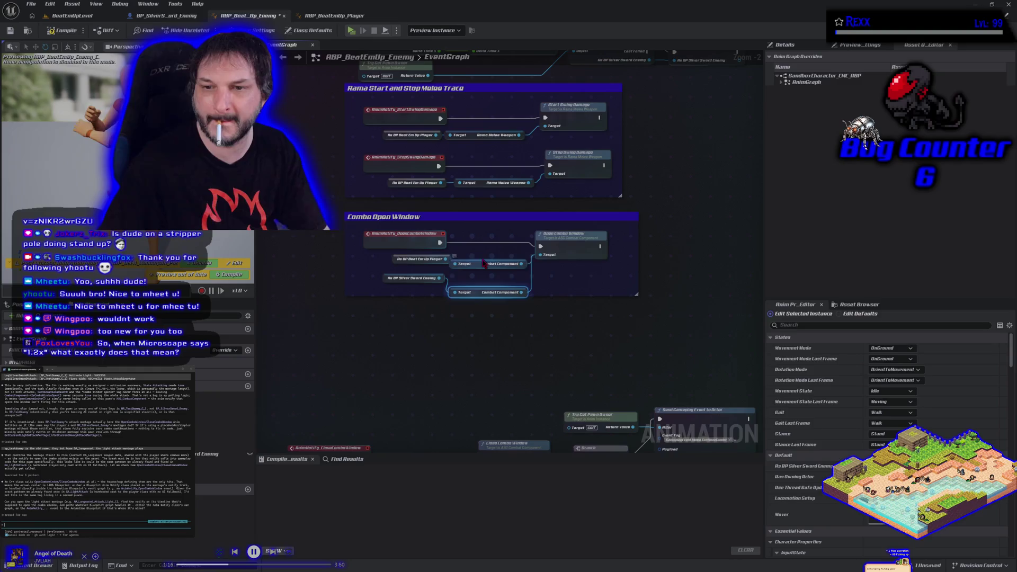
left_click(484, 264)
key("Delete")
left_click(434, 259)
key("Delete")
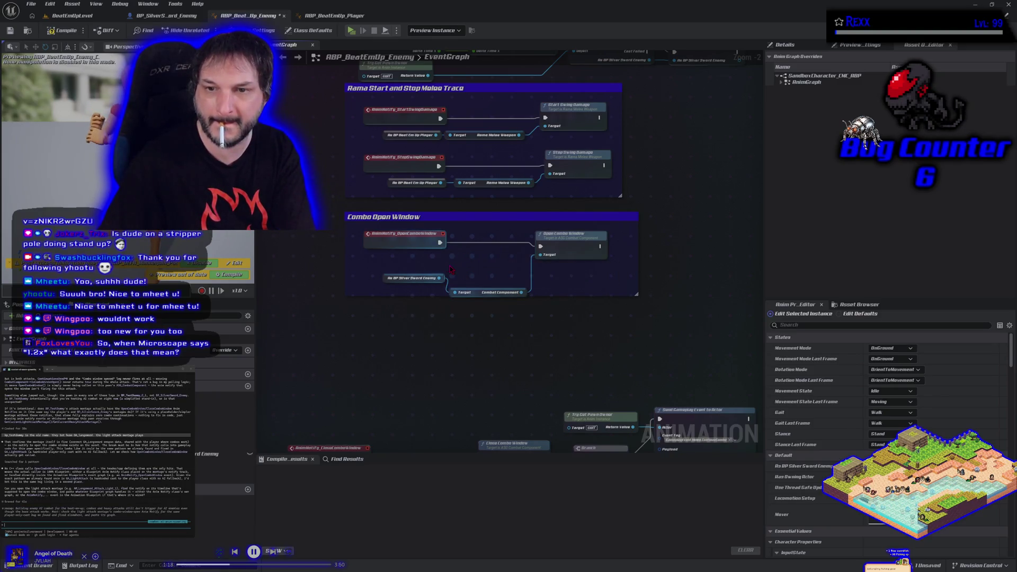
Step: Feed Stop Swing Damage a Rama Melee Weapon getter from Silver Sword Enemy, deleting the old getter
left_click_drag(451, 269, 451, 365)
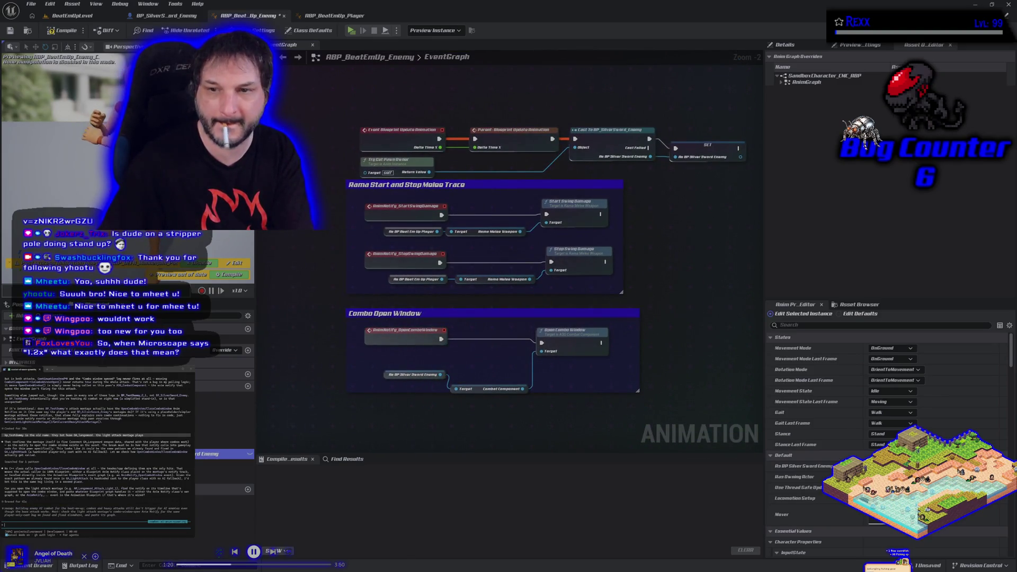
mouse_move(366, 339)
left_mouse_down()
mouse_move(389, 279)
mouse_move(450, 288)
mouse_move(448, 304)
left_mouse_up()
type("get r")
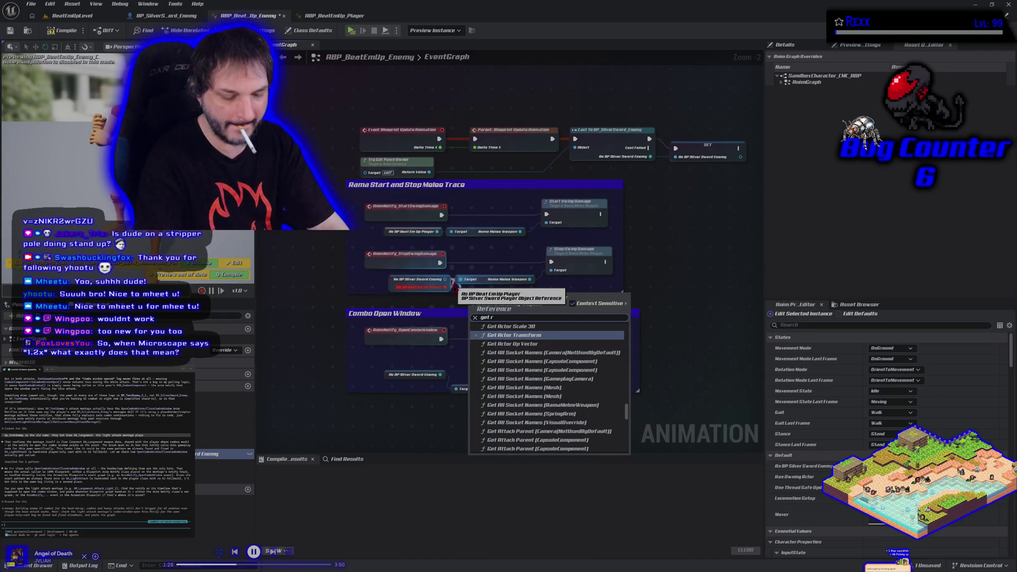
type("ama melee")
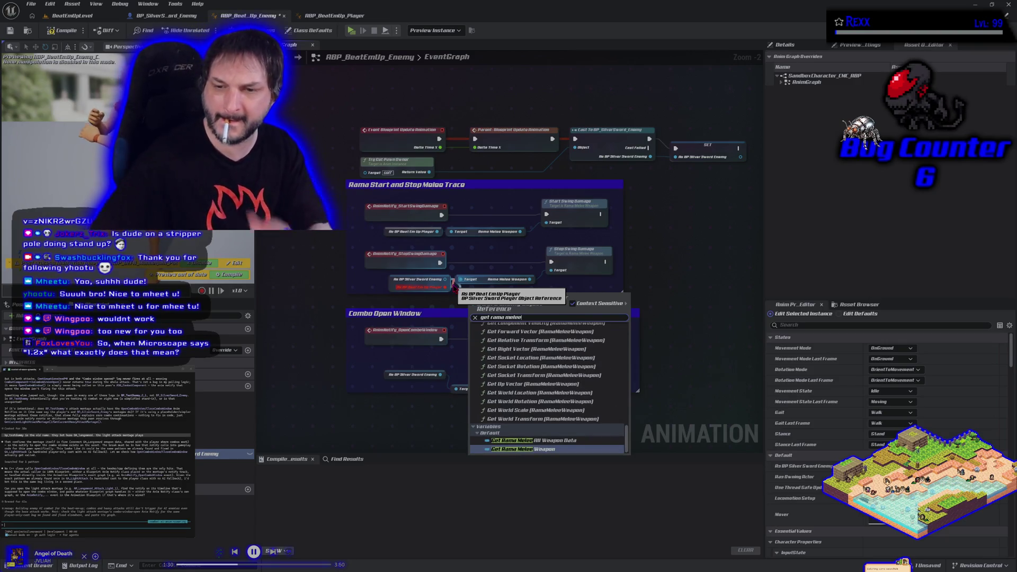
left_click(535, 449)
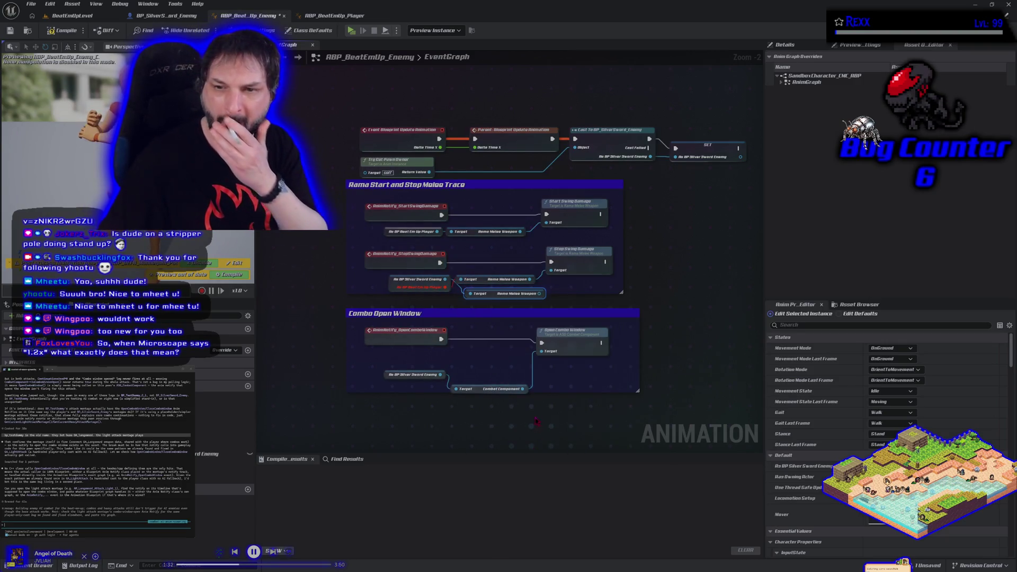
left_click_drag(539, 293, 560, 275)
left_click(483, 280)
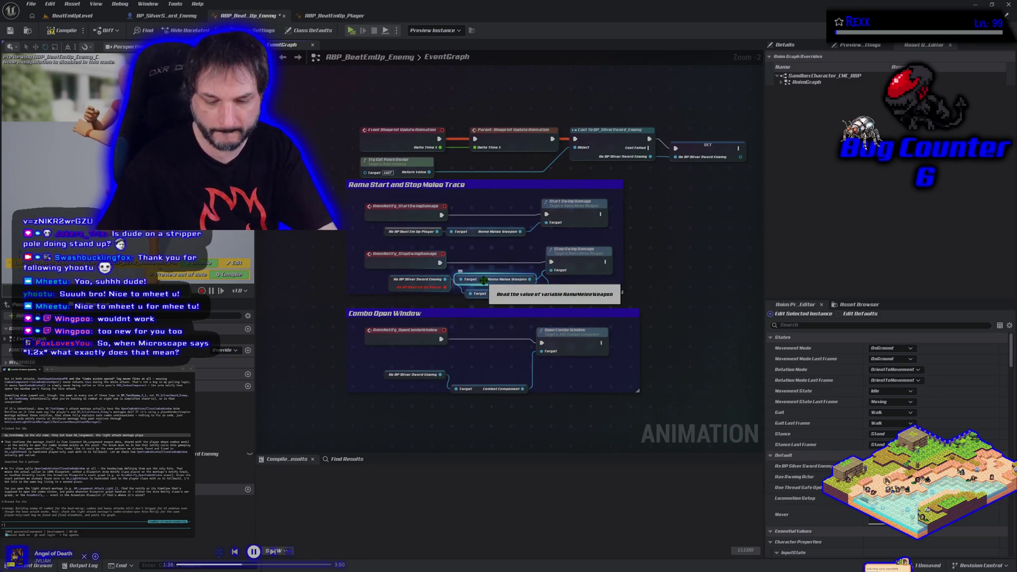
key("Delete")
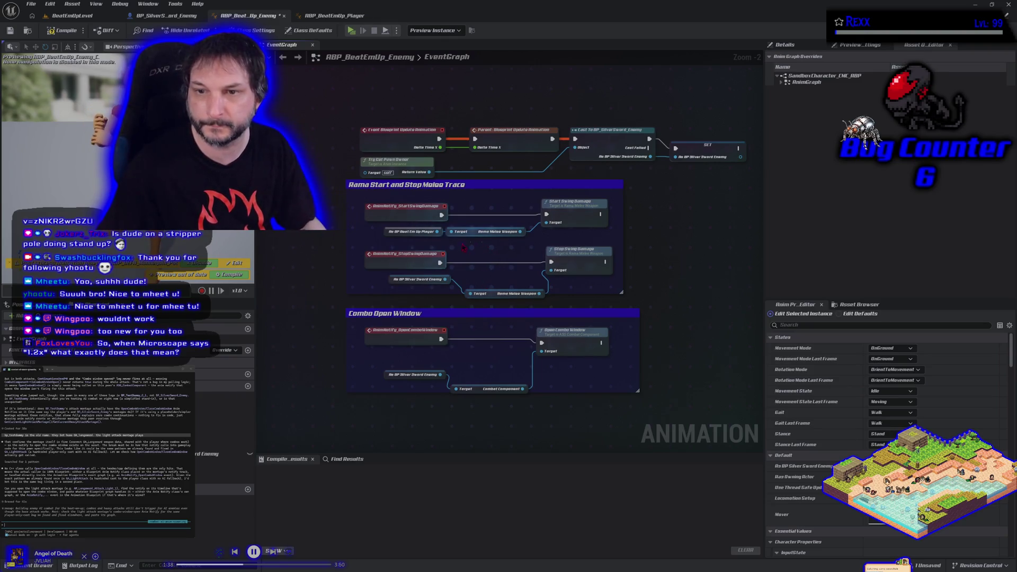
Step: Remove the player inputs to Start Swing Damage and paste copied enemy weapon getters beside it
left_click_drag(464, 248, 380, 220)
key("Delete")
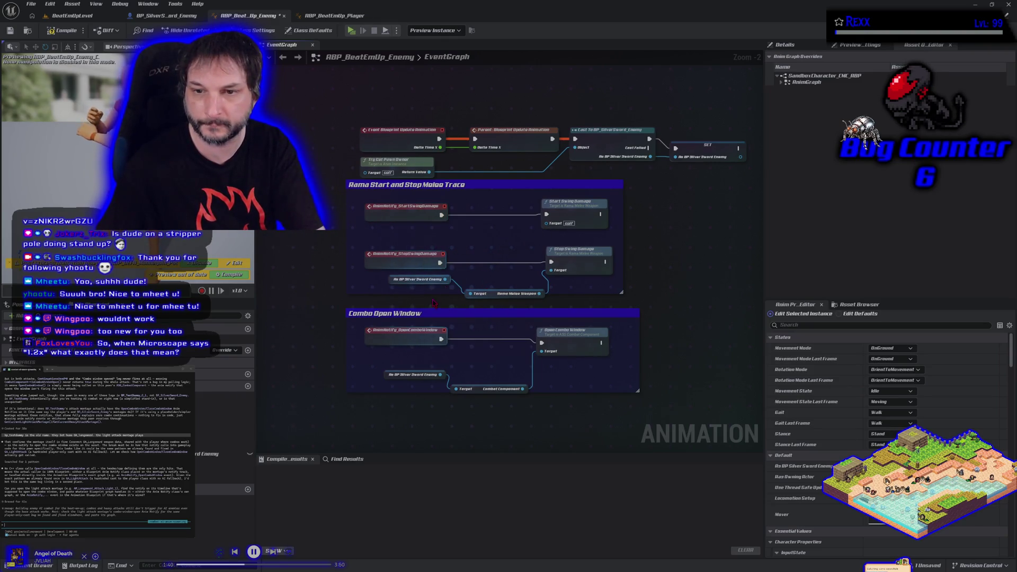
mouse_move(433, 299)
left_mouse_down()
mouse_move(468, 284)
mouse_move(436, 234)
left_mouse_up()
key("ctrl+c")
key("ctrl+v")
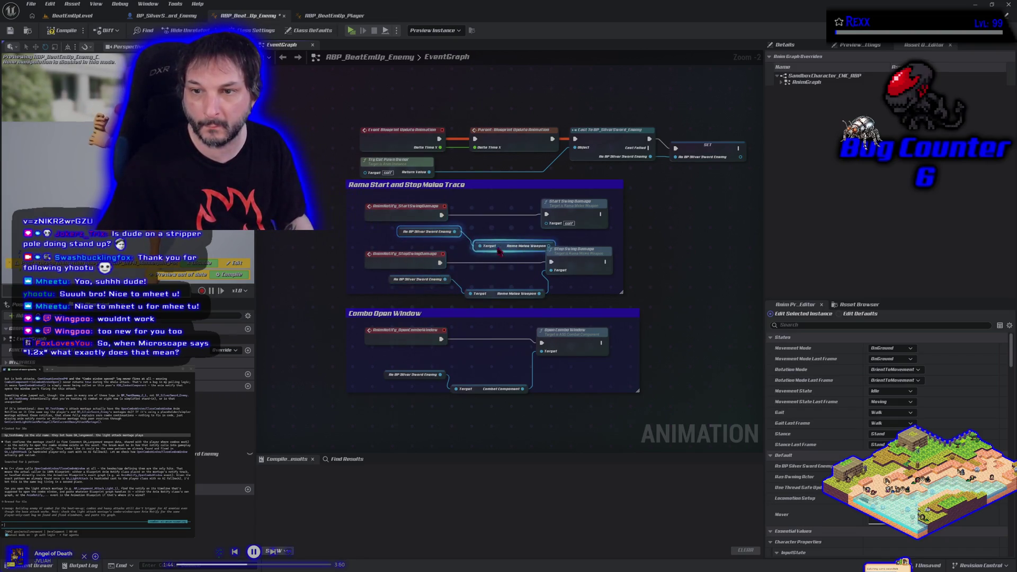
mouse_move(499, 252)
left_mouse_down()
mouse_move(466, 247)
mouse_move(546, 223)
left_mouse_up()
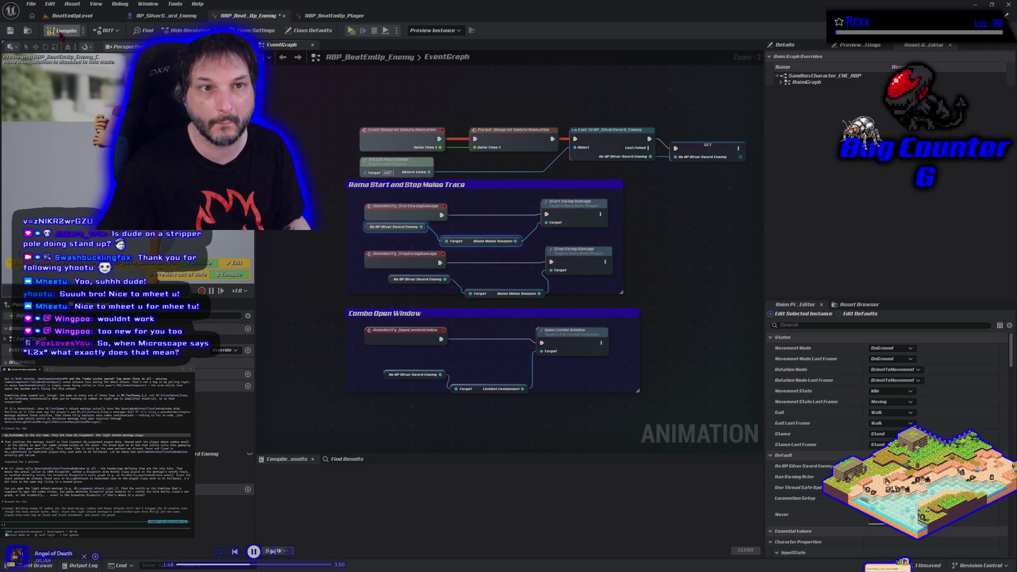
Step: Compile and save ABP_BeatEmUp_Enemy, run a Play In Editor test, and stop it
left_click(10, 30)
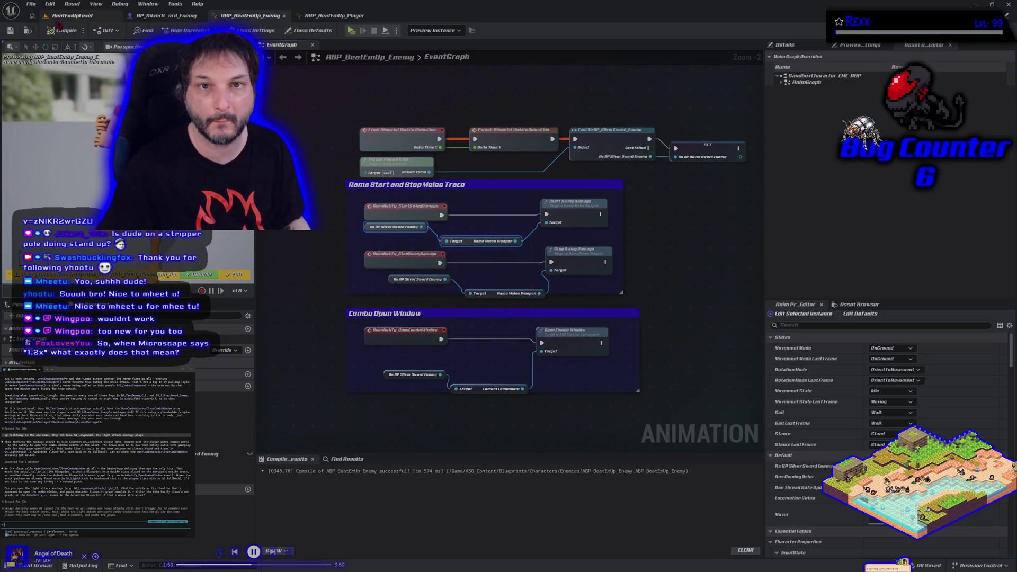
left_click(64, 18)
key("alt+p")
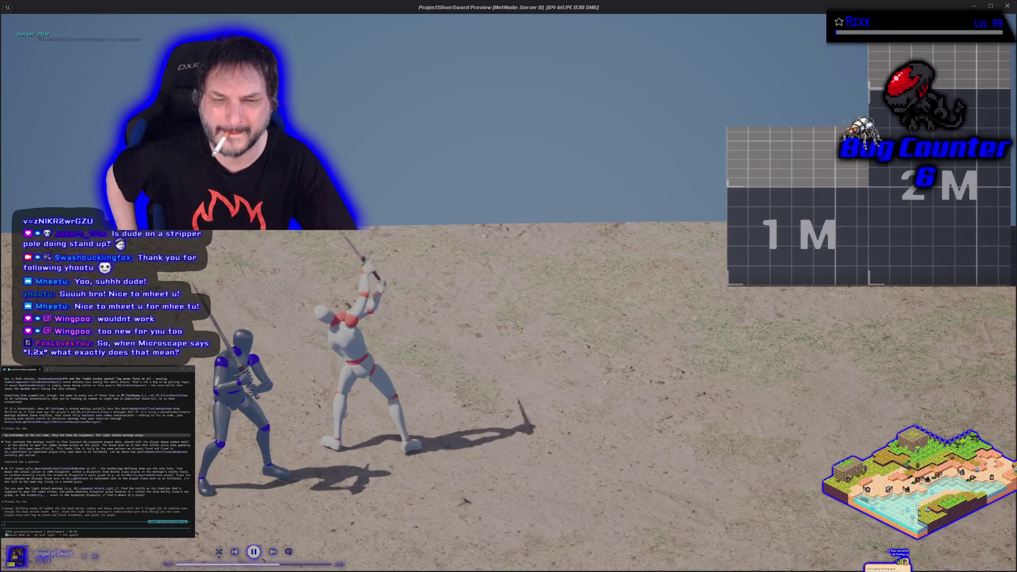
key("Escape")
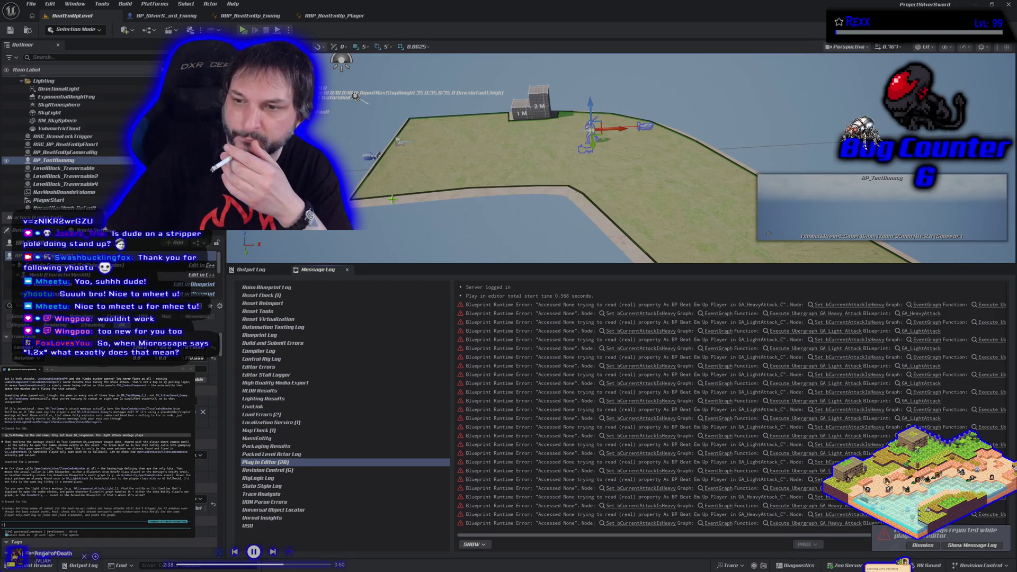
Step: Check ABP_BeatEmUp_Player's graph, then open GA_HeavyAttack from the Message Log error link
left_click(331, 16)
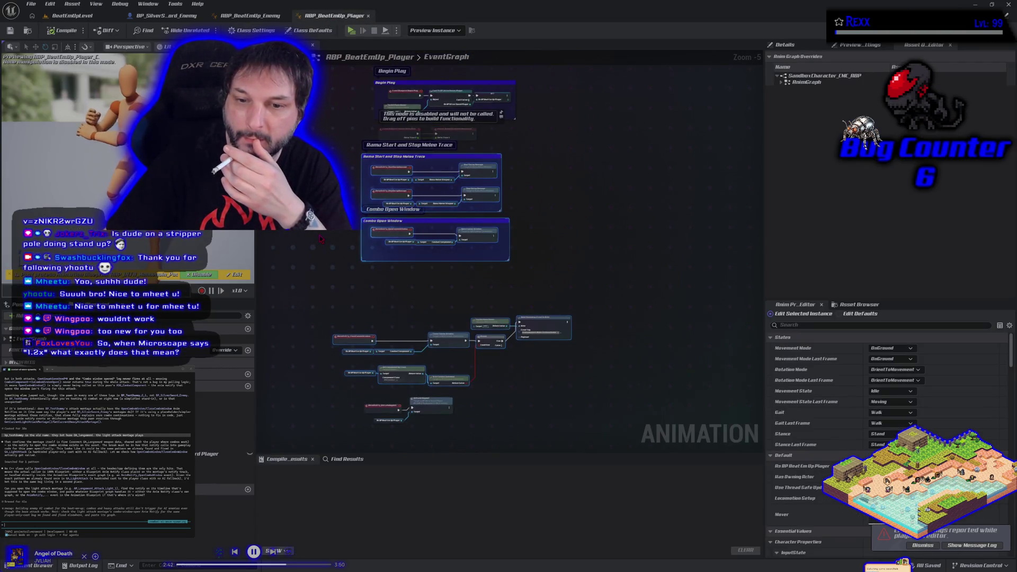
left_click(317, 256)
scroll(314, 263, "up", 2)
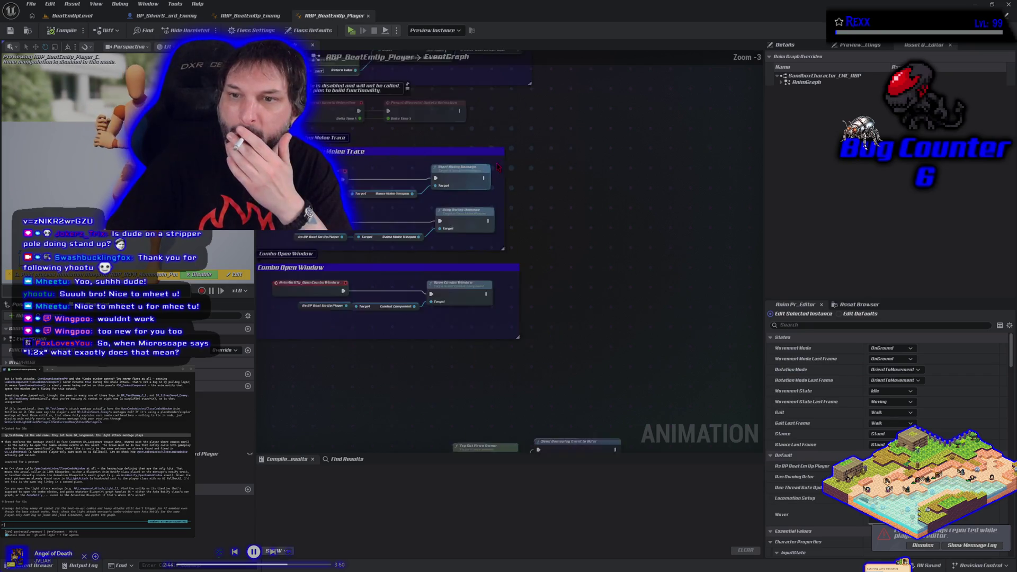
scroll(415, 282, "down", 2)
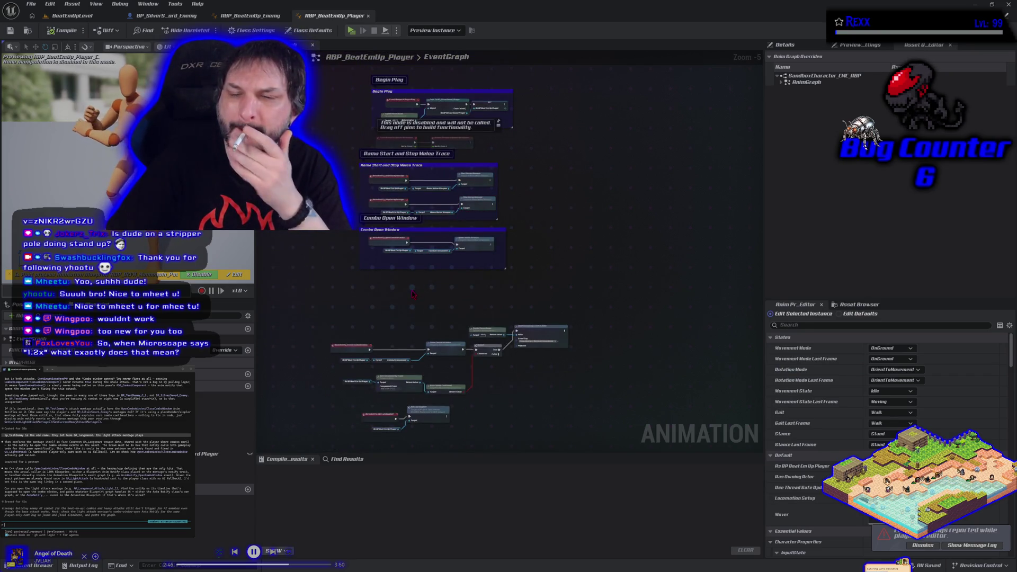
left_click(72, 19)
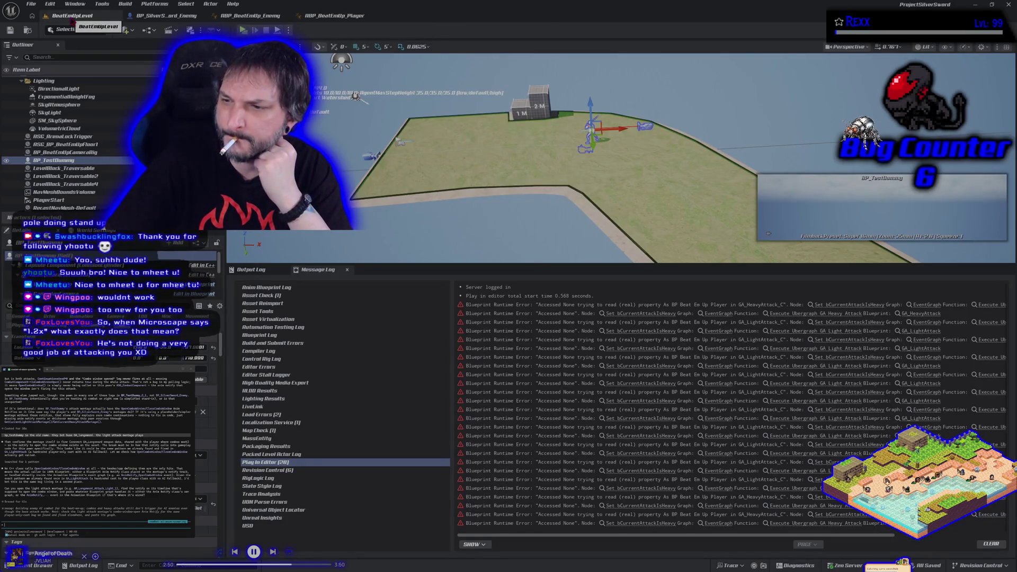
left_click(623, 314)
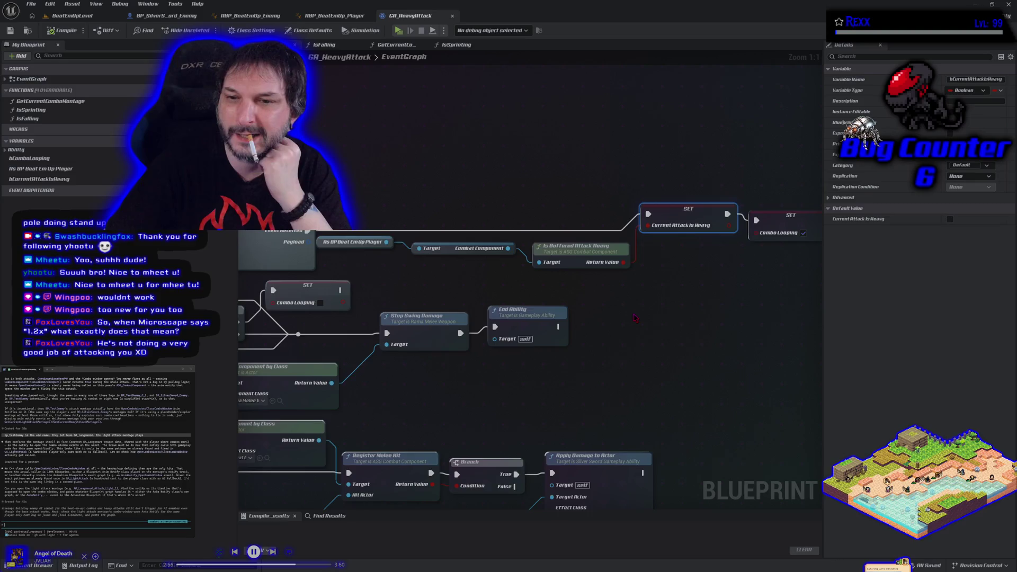
Step: Open GA_LightAttack from the GameplayAbilities folder, then return to ABP_BeatEmUp_Enemy's EventGraph
scroll(635, 317, "down", 2)
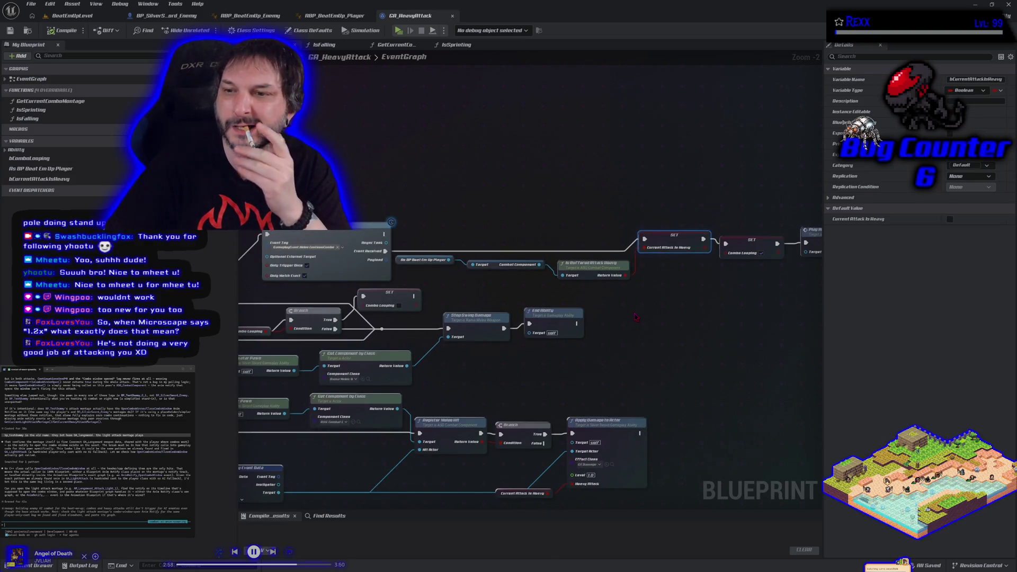
scroll(636, 318, "down", 1)
scroll(636, 317, "down", 3)
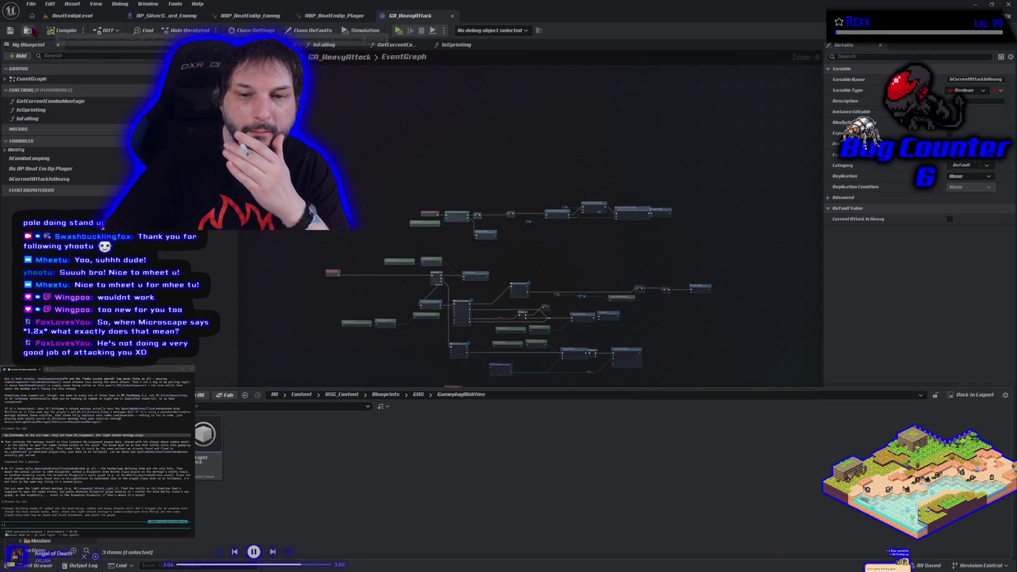
key("ctrl+space")
double_click(204, 466)
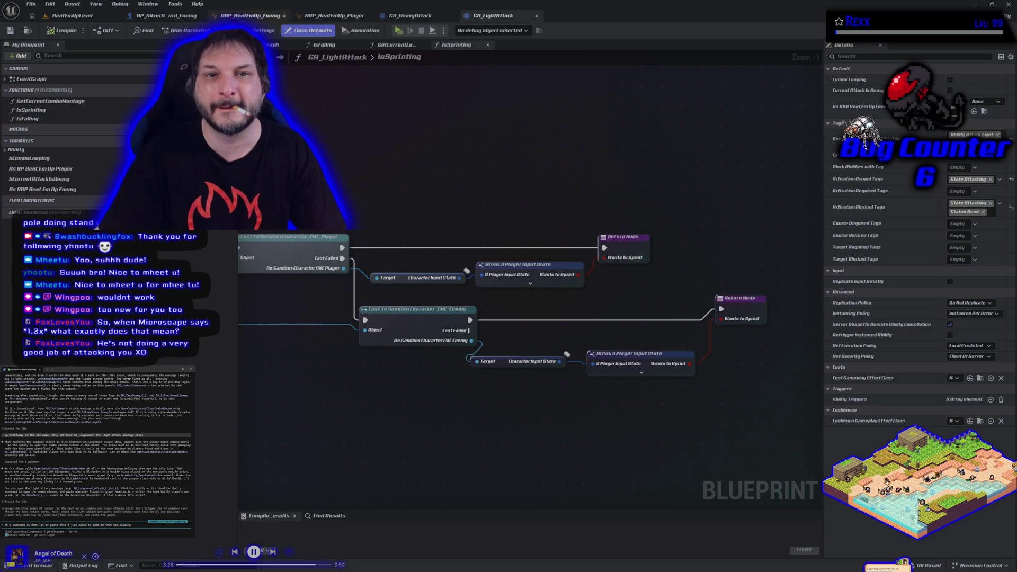
left_click(260, 15)
scroll(291, 175, "down", 3)
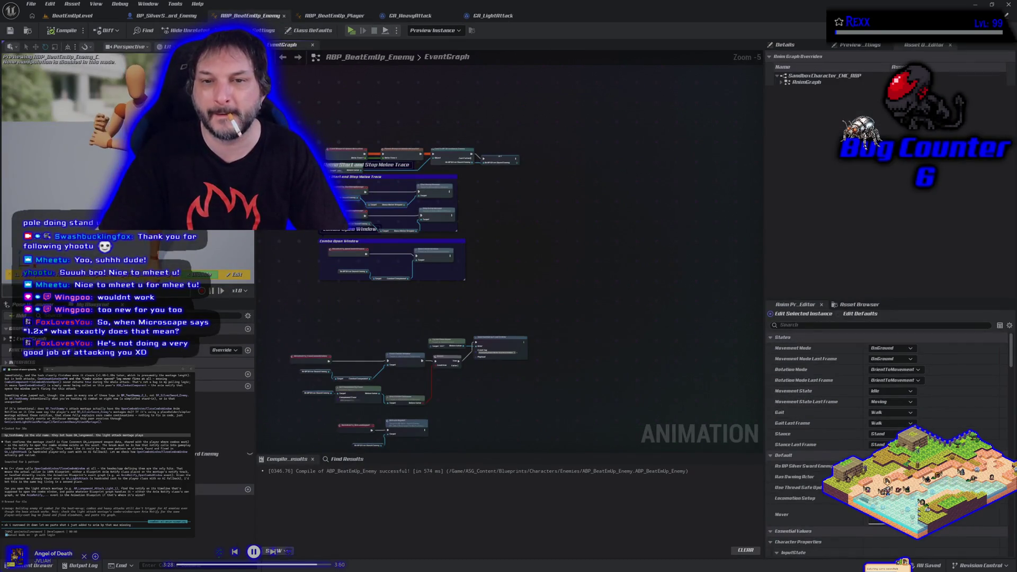
Step: Select the comment-grouped enemy animation graph nodes and paste them into the terminal assistant anyway
left_click_drag(291, 178, 496, 376)
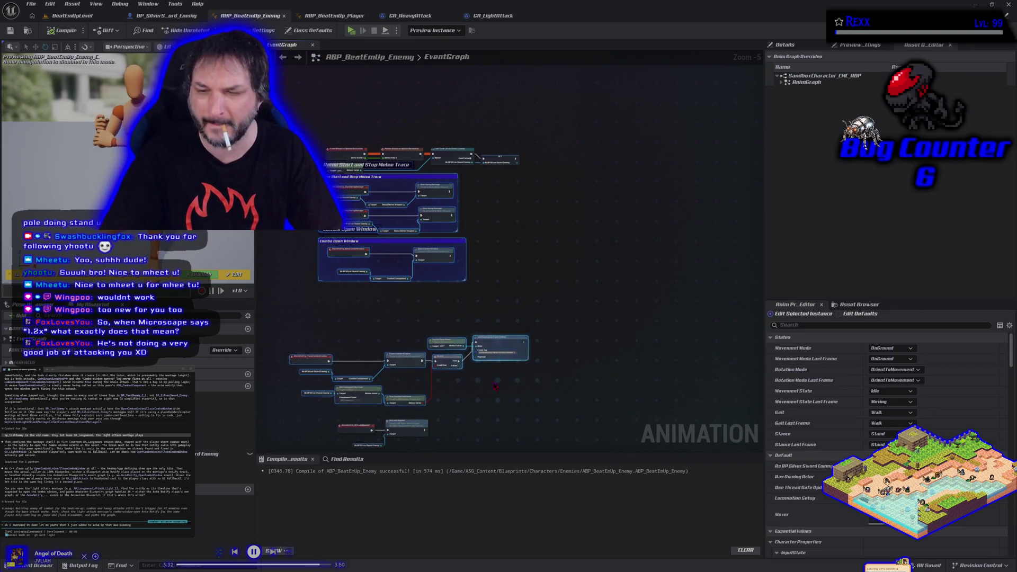
scroll(492, 389, "up", 1)
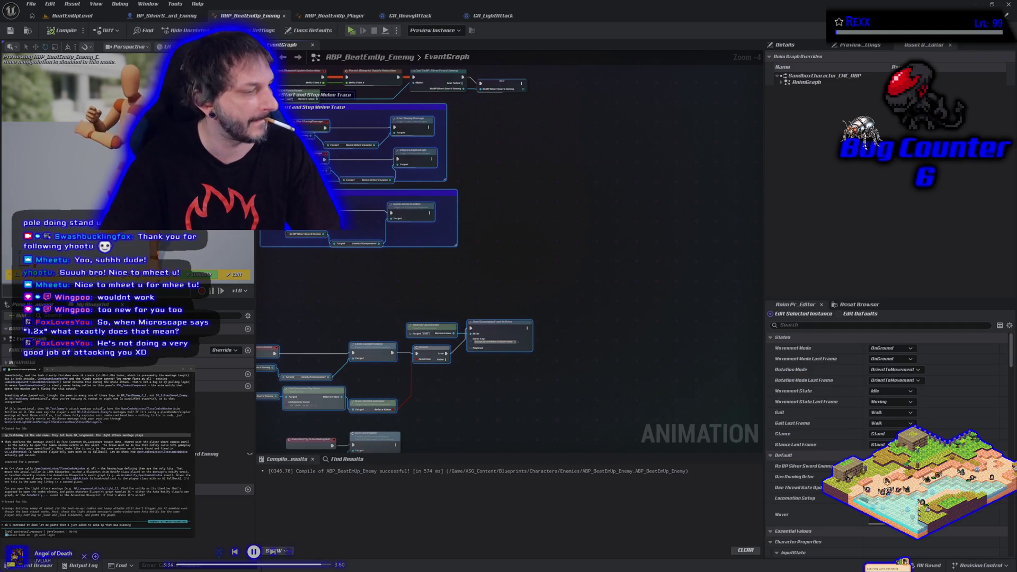
key("ctrl+v")
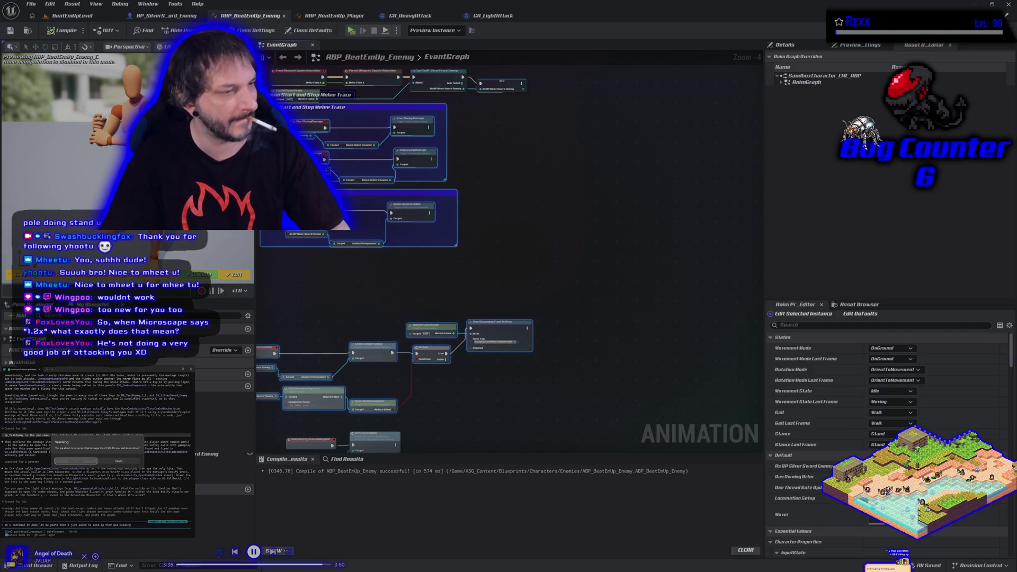
left_click(85, 461)
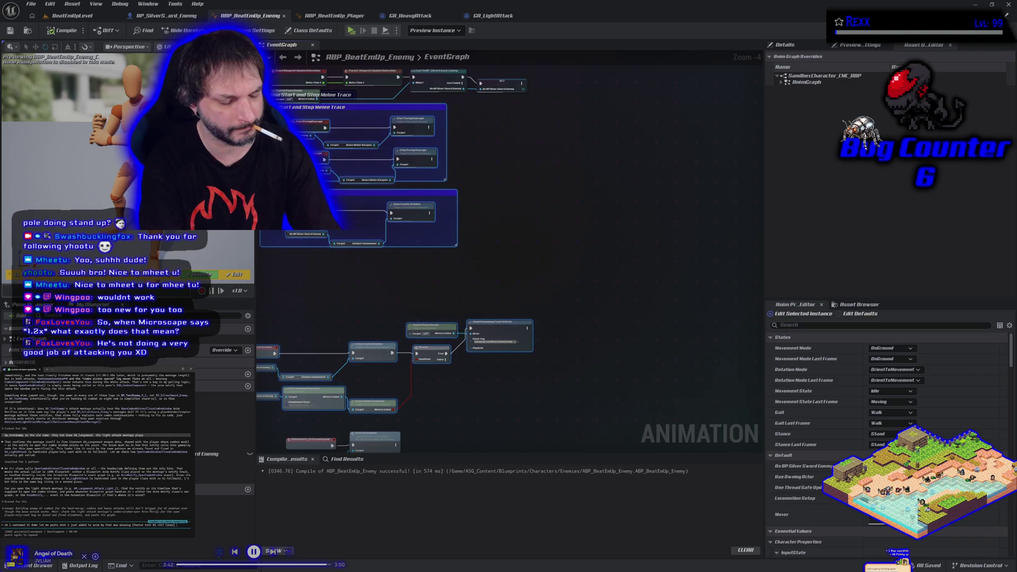
Step: Add typed notes to the terminal message and return to the BeatEmUpLevel error log
type("uld")
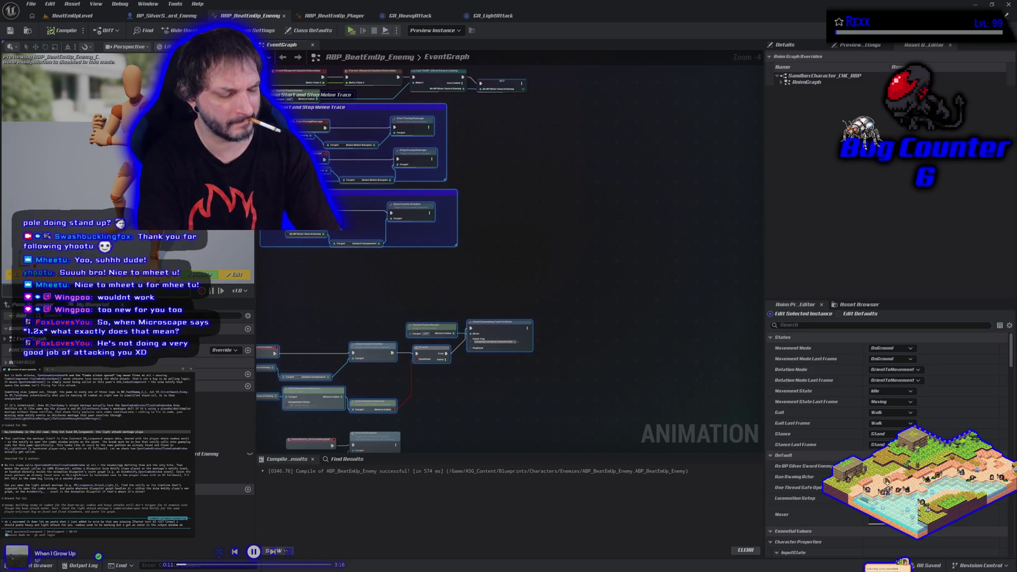
type("out heavy attacks")
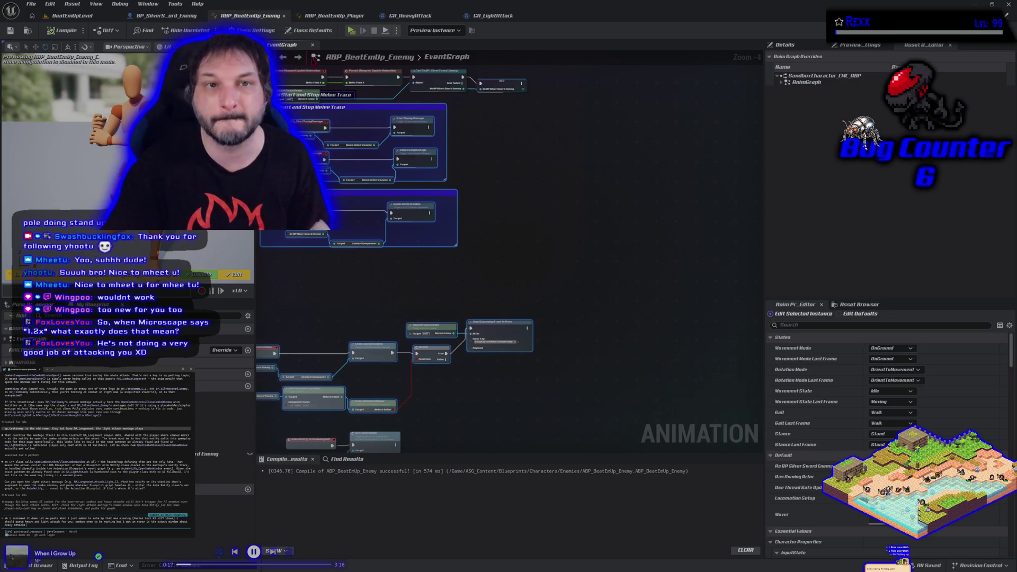
left_click(87, 14)
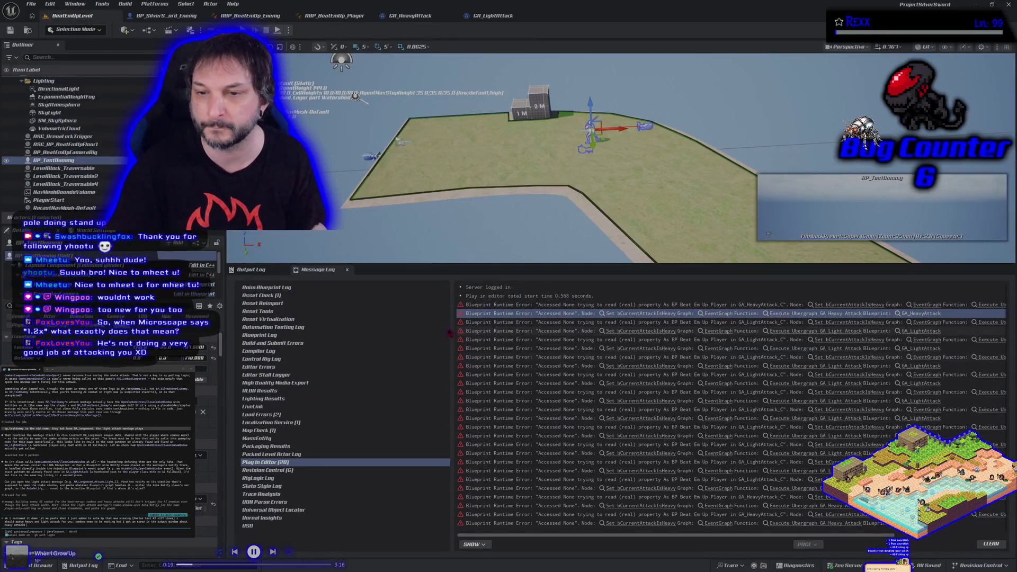
Step: Paste every Accessed None error line from the Message Log into the assistant, submit, then switch to GA_LightAttack
left_click(459, 304)
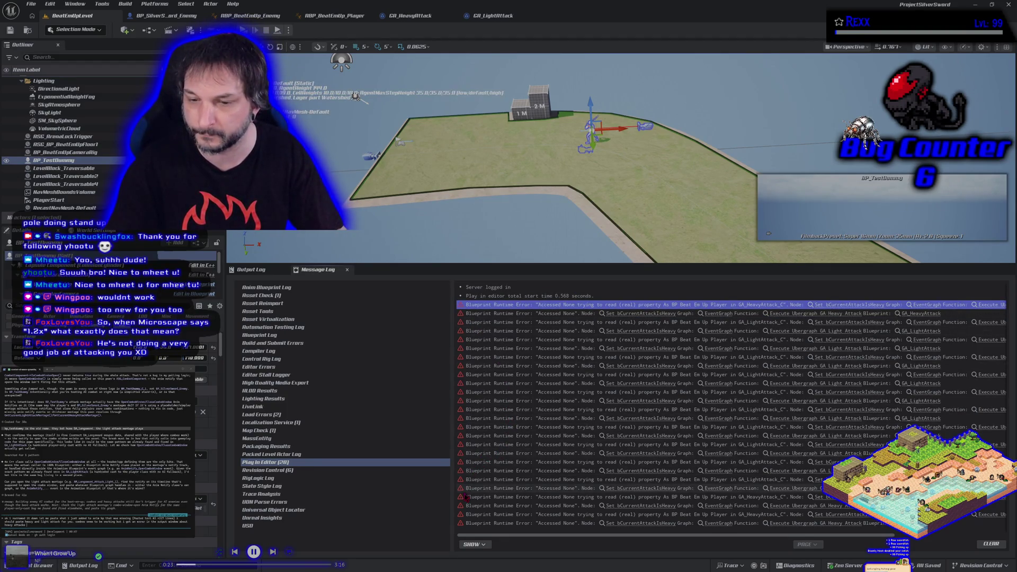
left_click(470, 523, "shift")
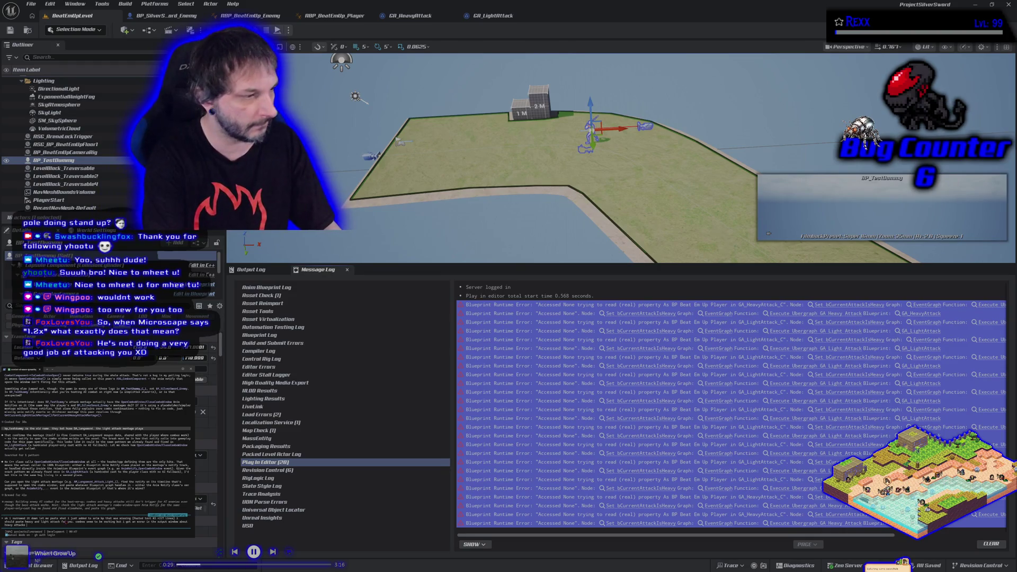
key("ctrl+v")
key("Return")
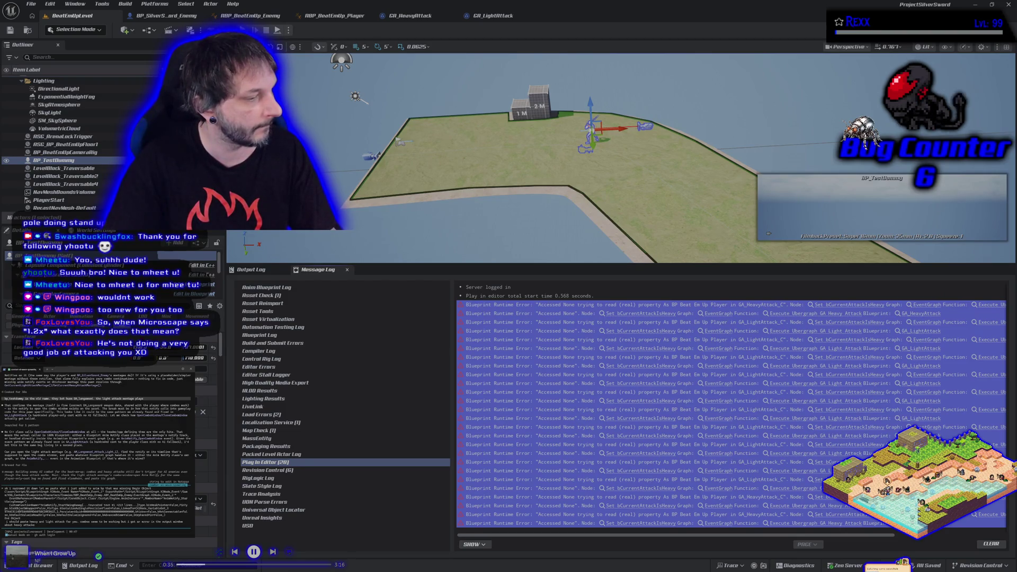
key("Return")
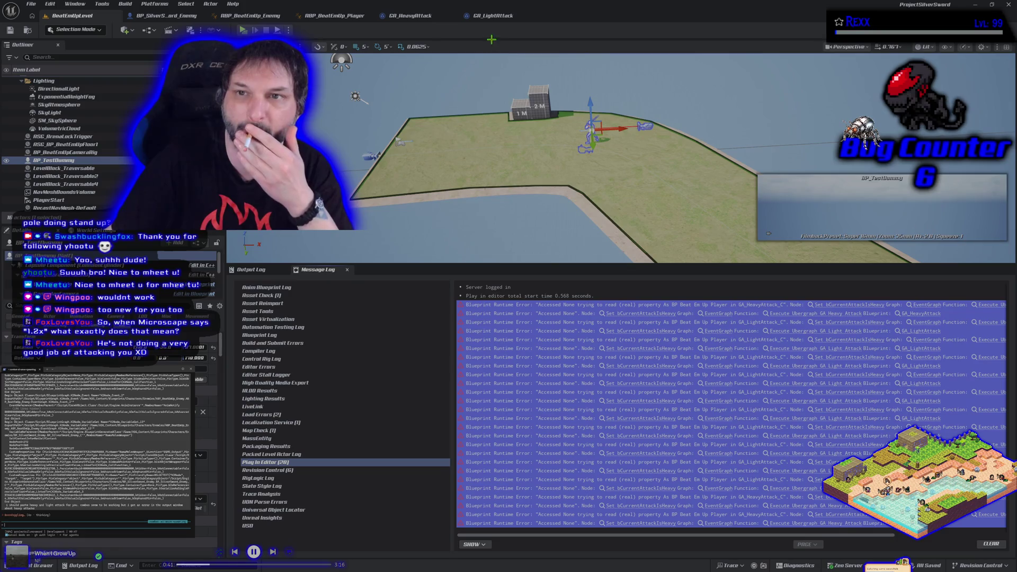
left_click(492, 16)
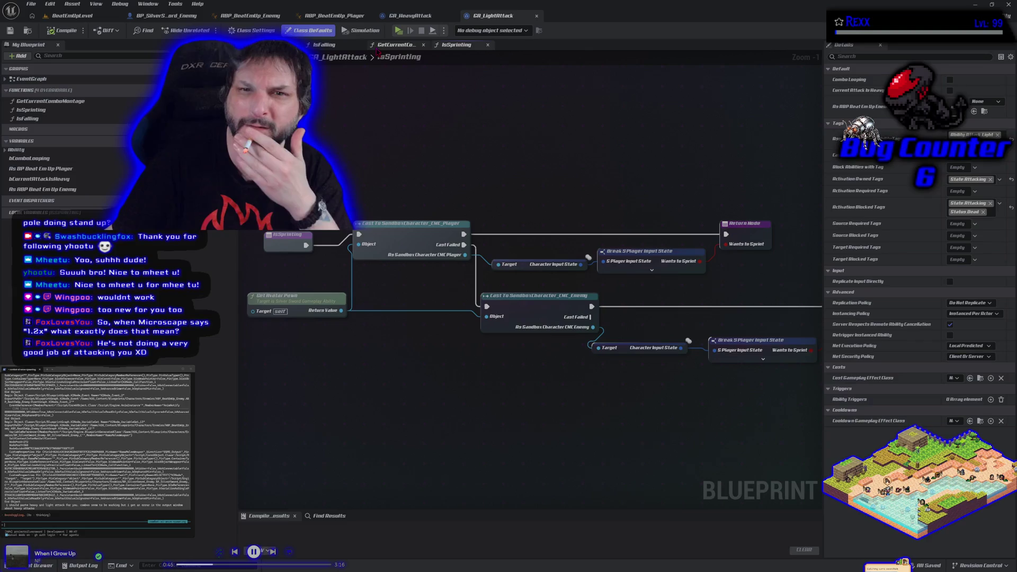
Step: Inspect the SET Current Attack Is Heavy node in GA_LightAttack's EventGraph
left_click(273, 44)
mouse_move(713, 324)
left_mouse_down()
mouse_move(482, 321)
mouse_move(453, 303)
mouse_move(465, 294)
left_mouse_up()
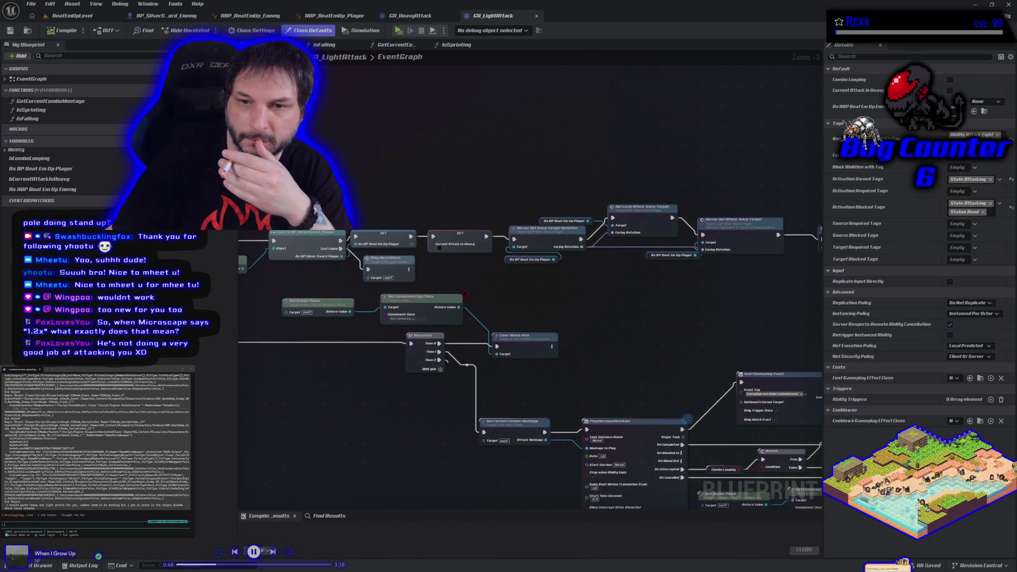
left_click(475, 240)
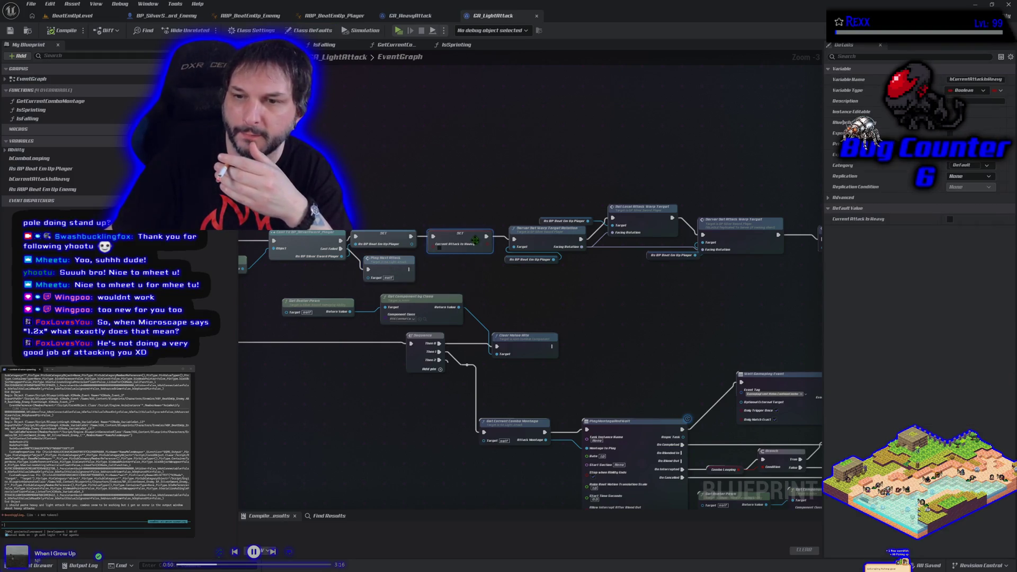
left_click(532, 303)
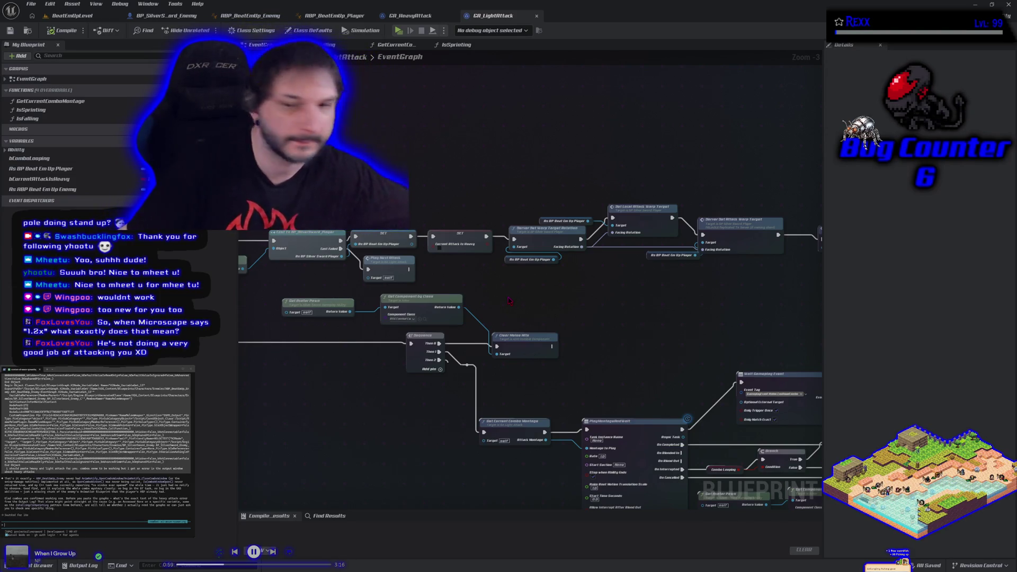
Step: Look over the lower event graph, then go back to BeatEmUpLevel and select the first error line
left_click_drag(509, 298, 457, 234)
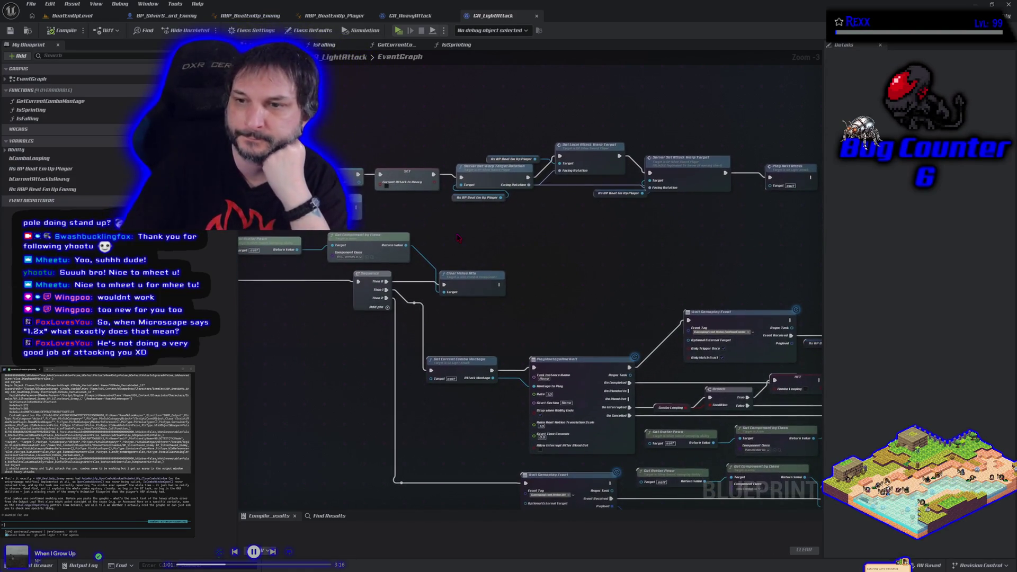
scroll(457, 235, "down", 1)
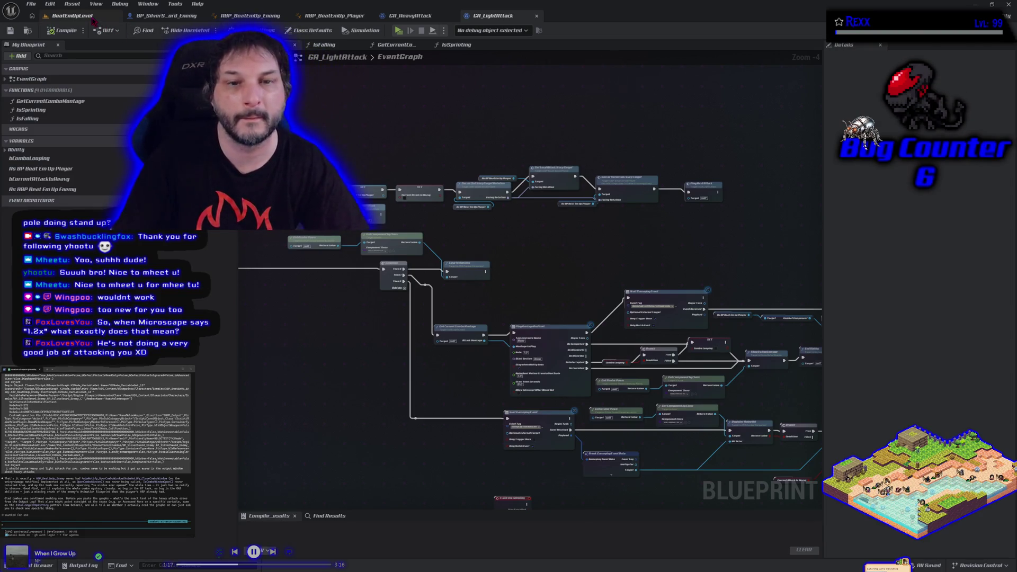
left_click(72, 15)
left_click(491, 375)
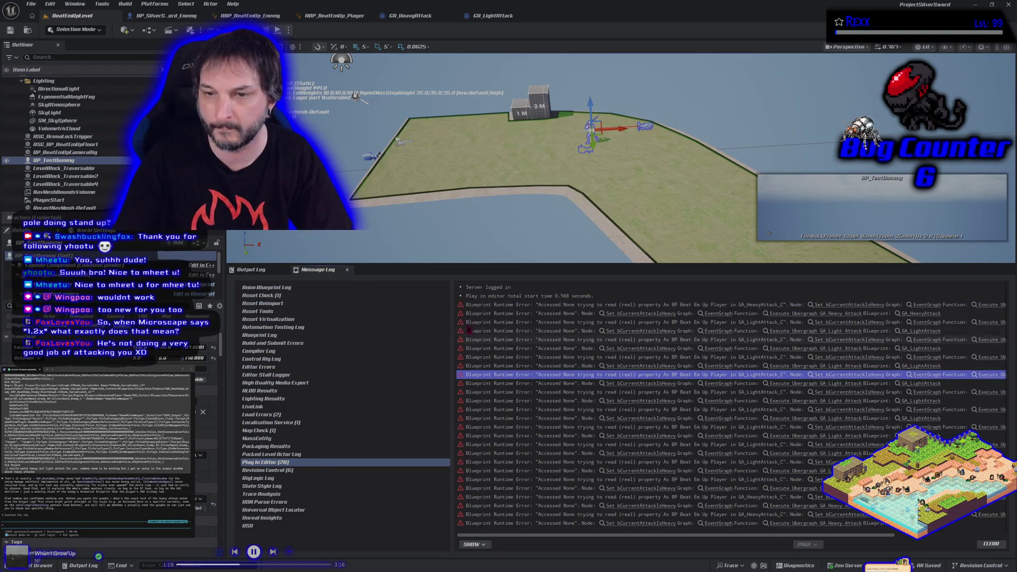
key("Home")
left_click(480, 523, "shift")
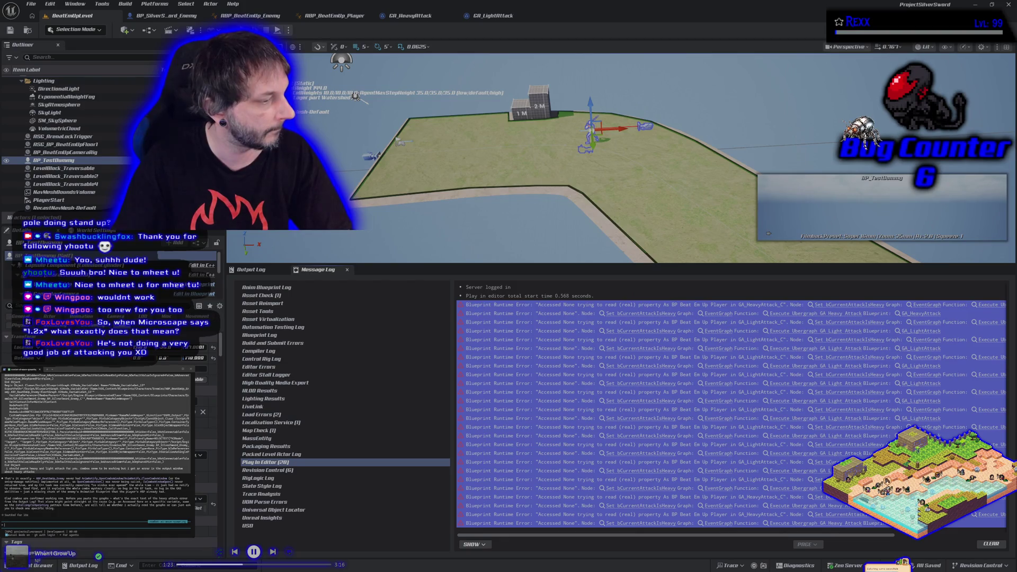
key("ctrl+v")
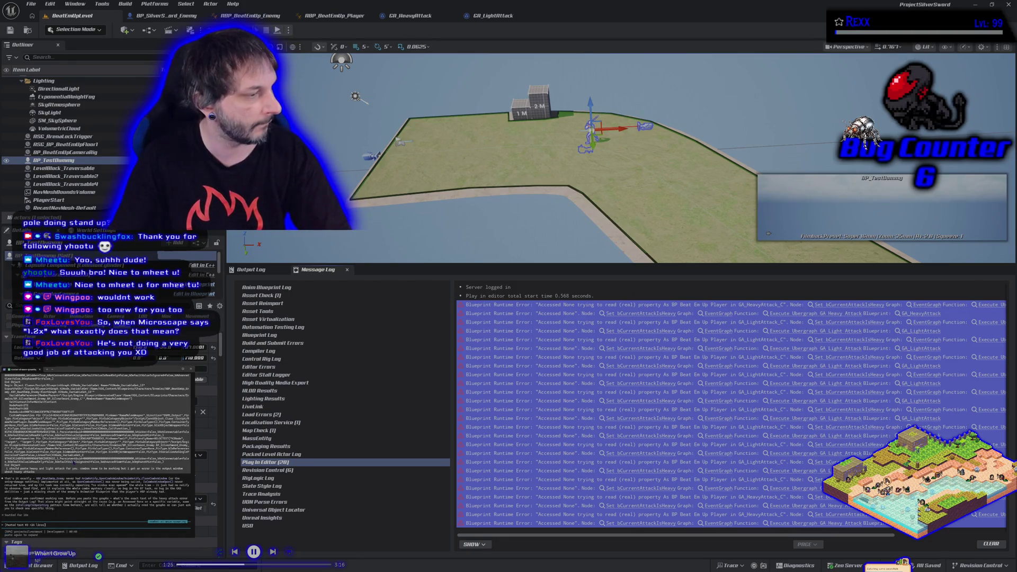
key("Return")
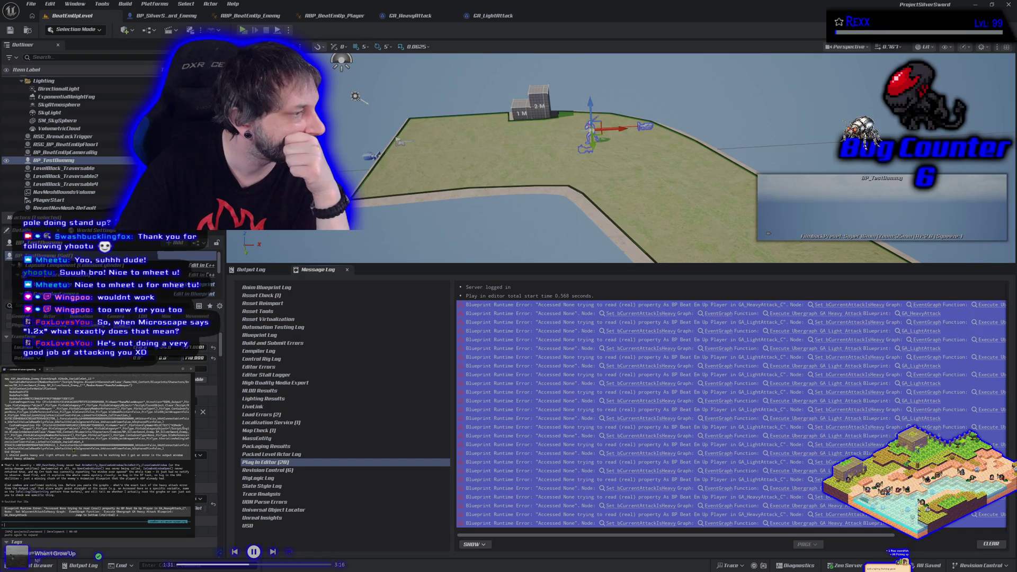
scroll(95, 448, "down", 5)
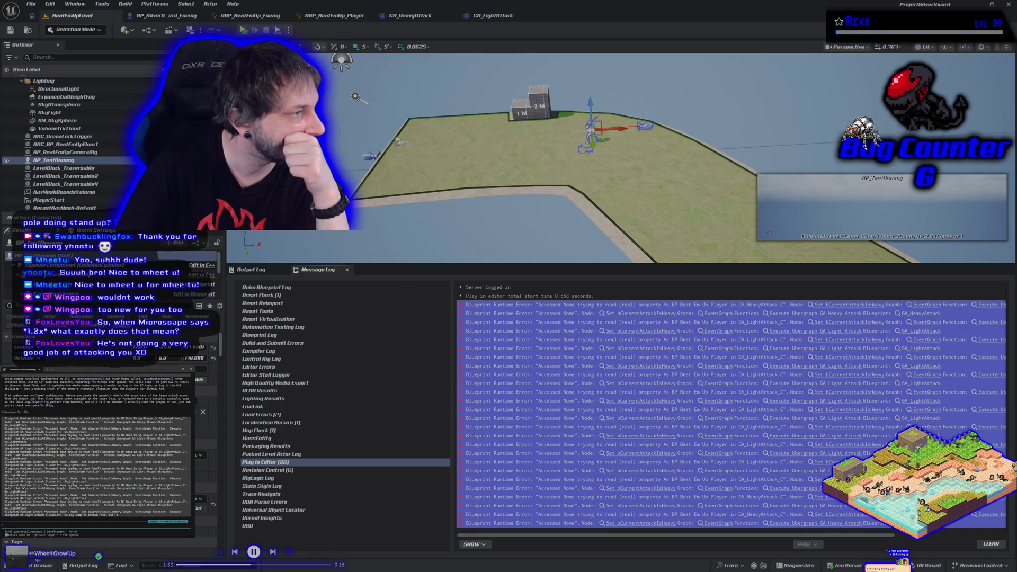
scroll(73, 449, "down", 5)
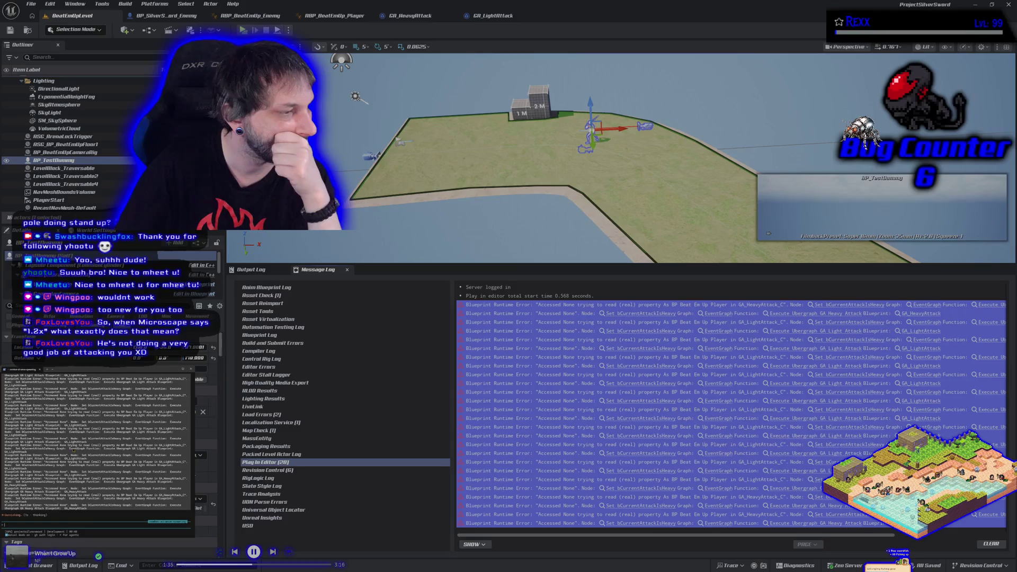
left_click(577, 297)
left_click(493, 15)
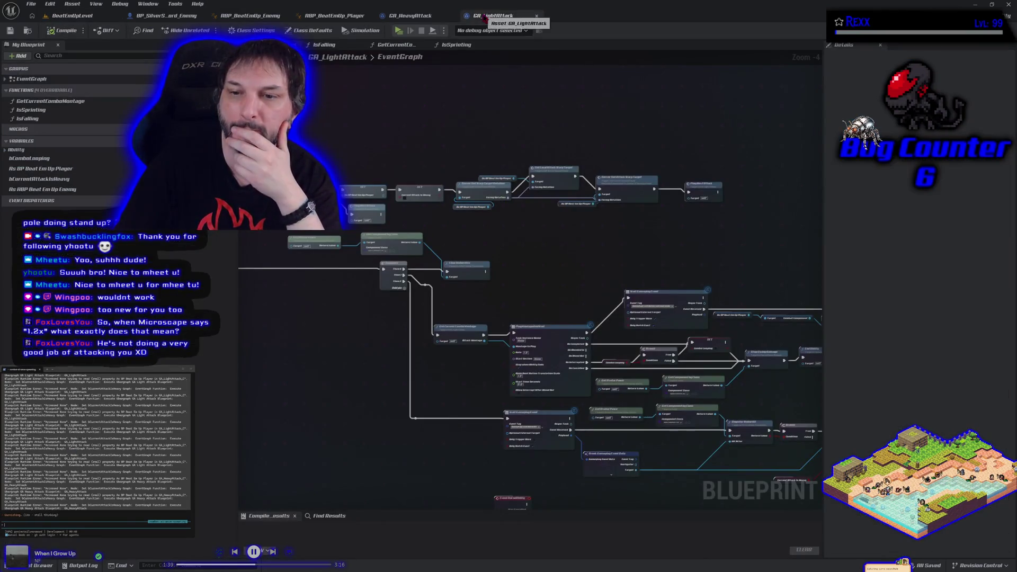
left_click(334, 16)
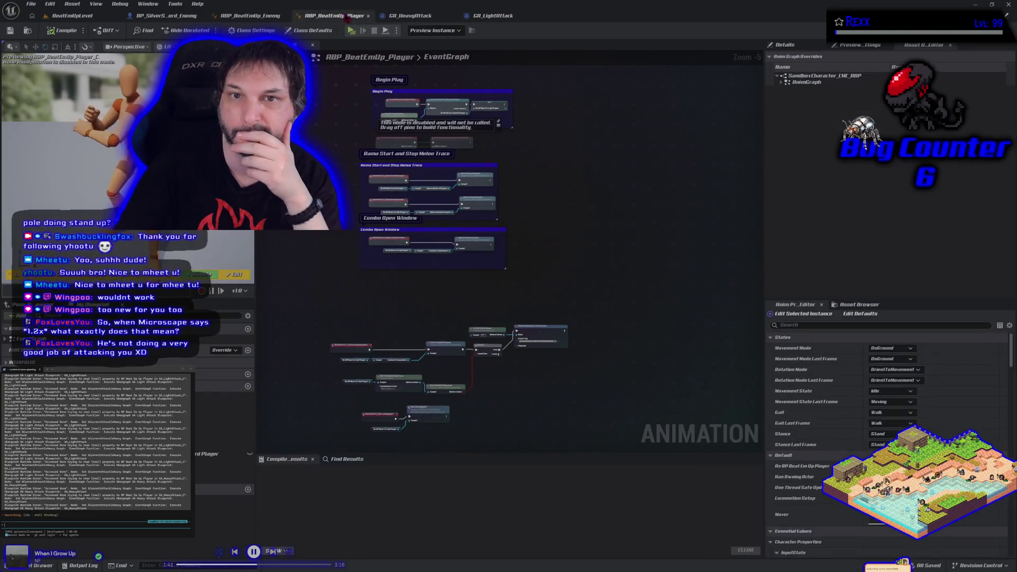
scroll(394, 300, "up", 4)
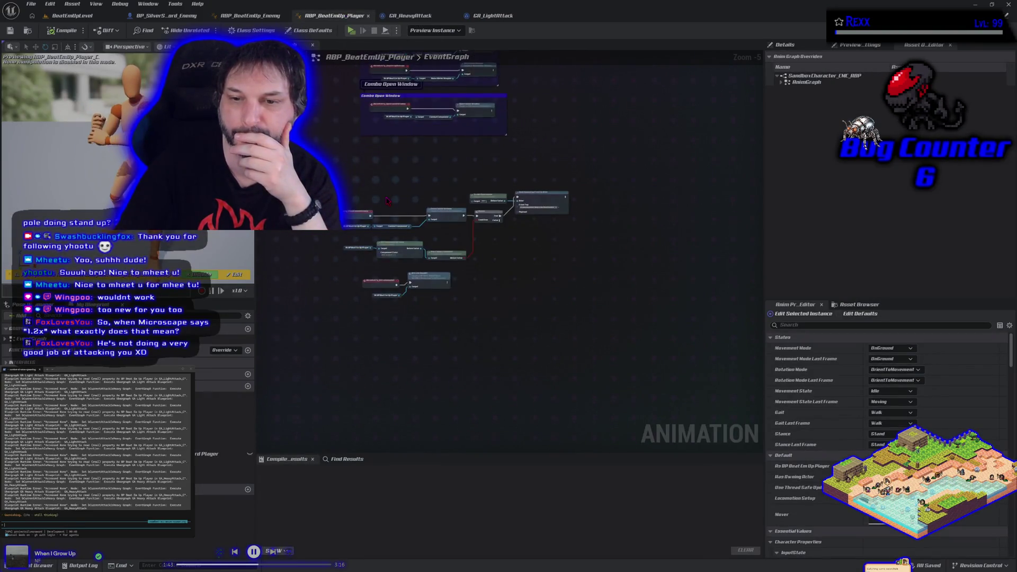
scroll(387, 200, "down", 1)
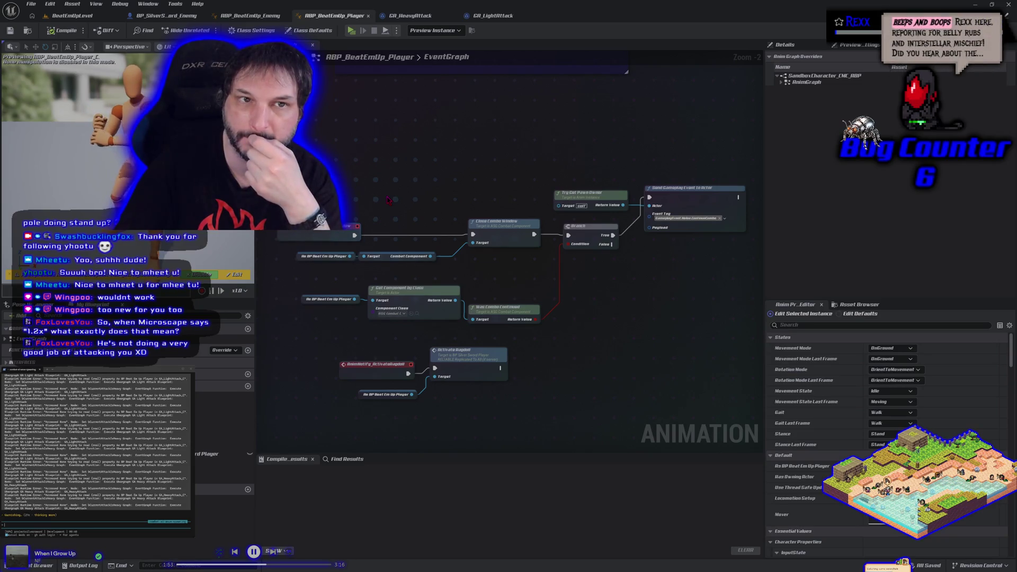
left_click(80, 16)
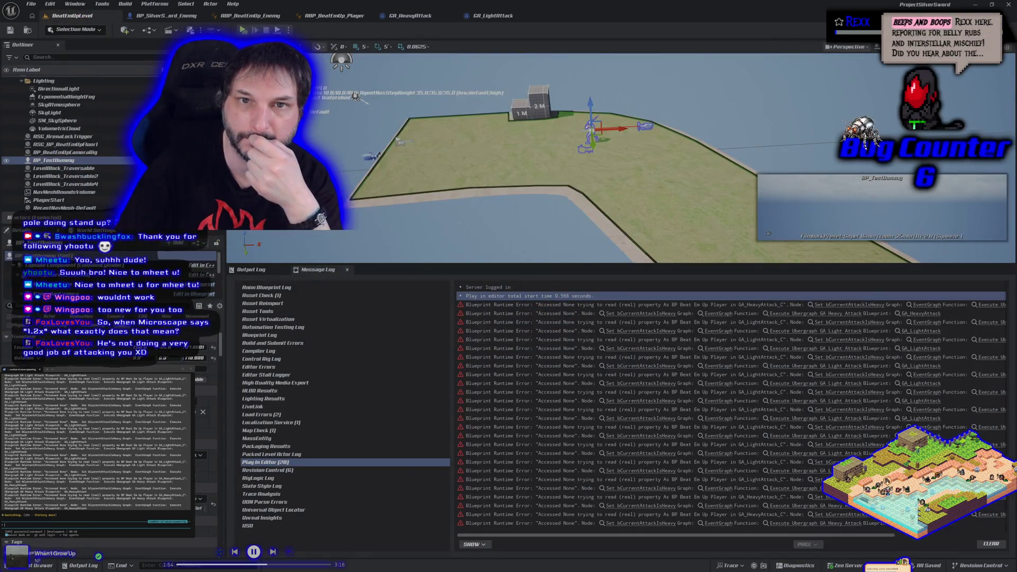
Step: Run another Play in Editor test of the attacks and stop it with Escape
left_click(243, 30)
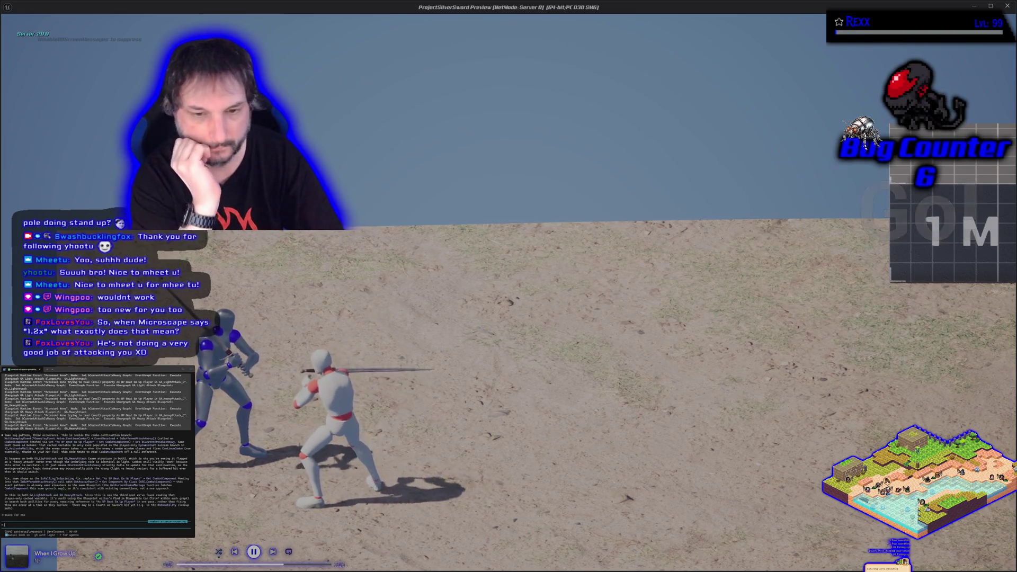
key("Escape")
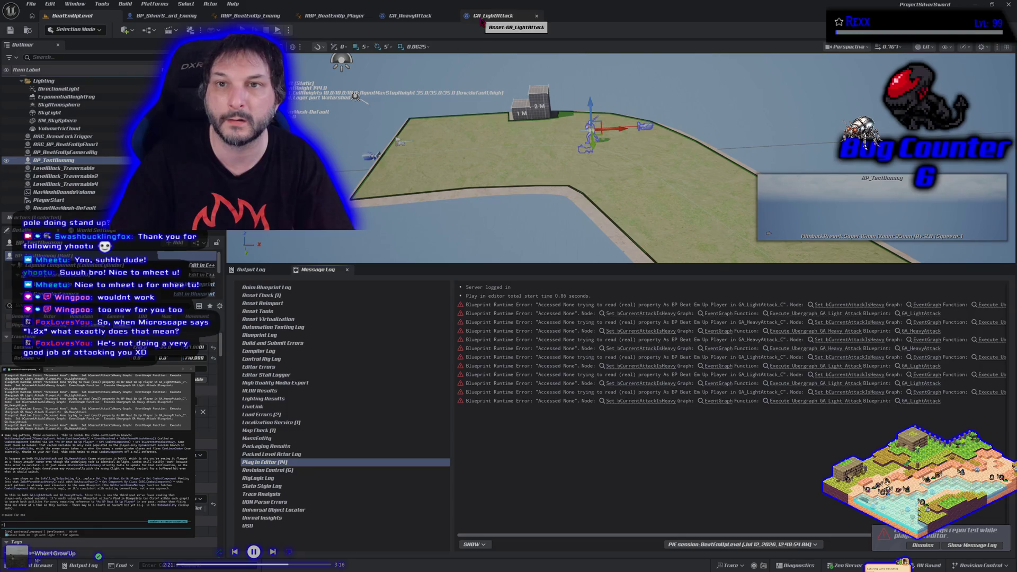
Step: From BP_SilverSword_Enemy, browse the Content Drawer up to Characters, into Players, and pick BP_SilverSword_Player
left_click(184, 20)
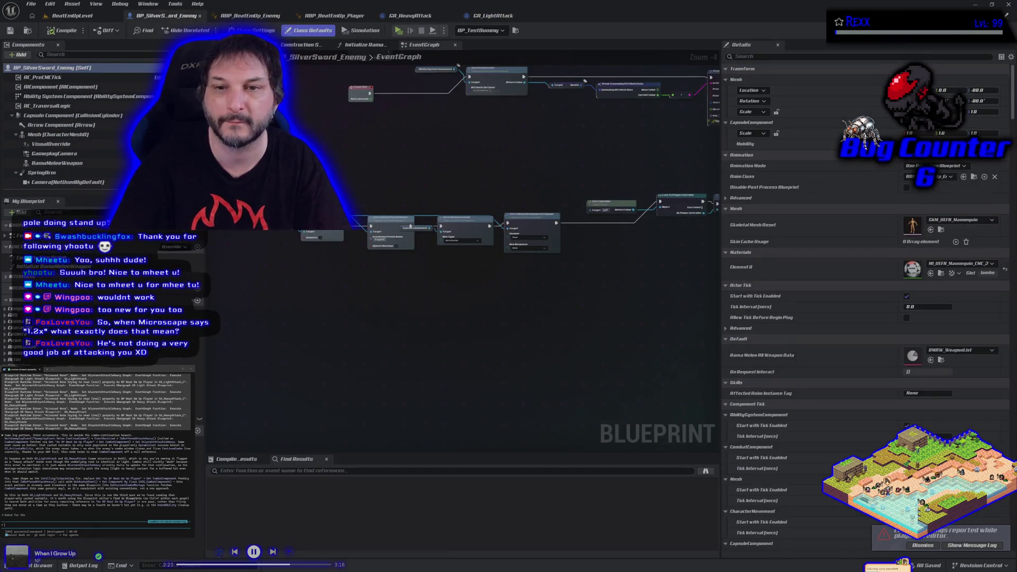
mouse_move(322, 284)
left_mouse_down()
mouse_move(421, 300)
mouse_move(325, 288)
left_mouse_up()
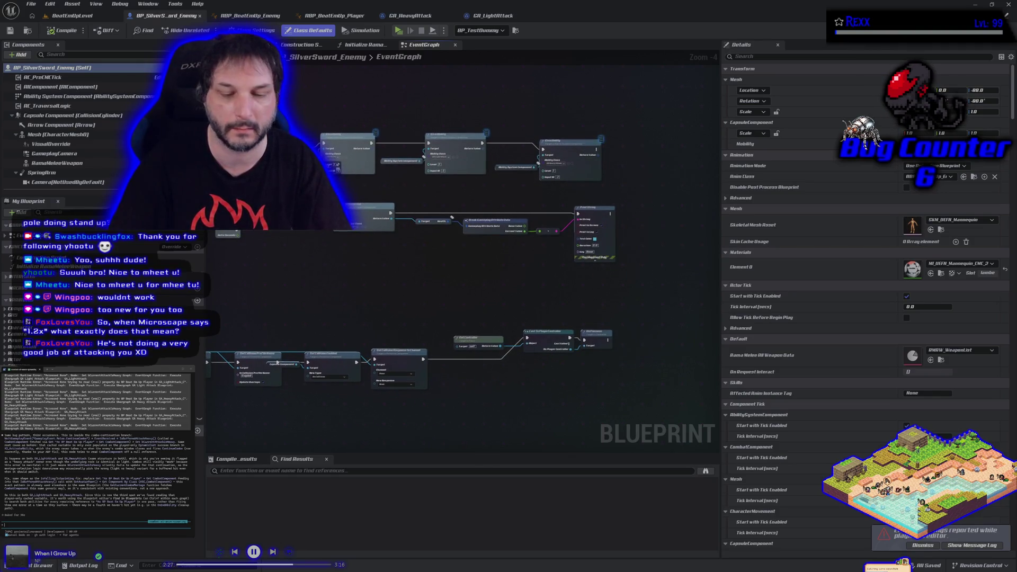
key("ctrl+space")
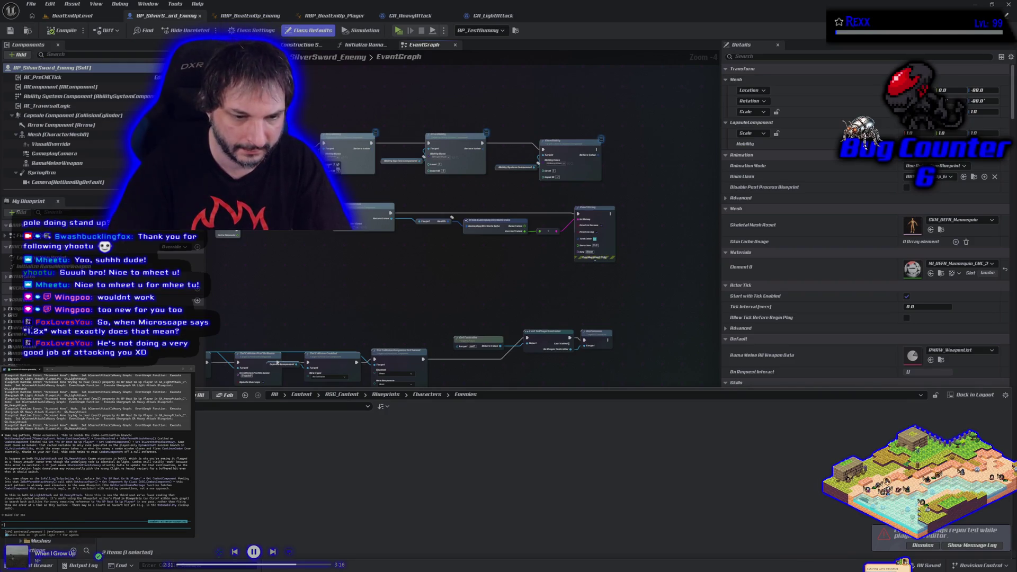
key("alt+Left")
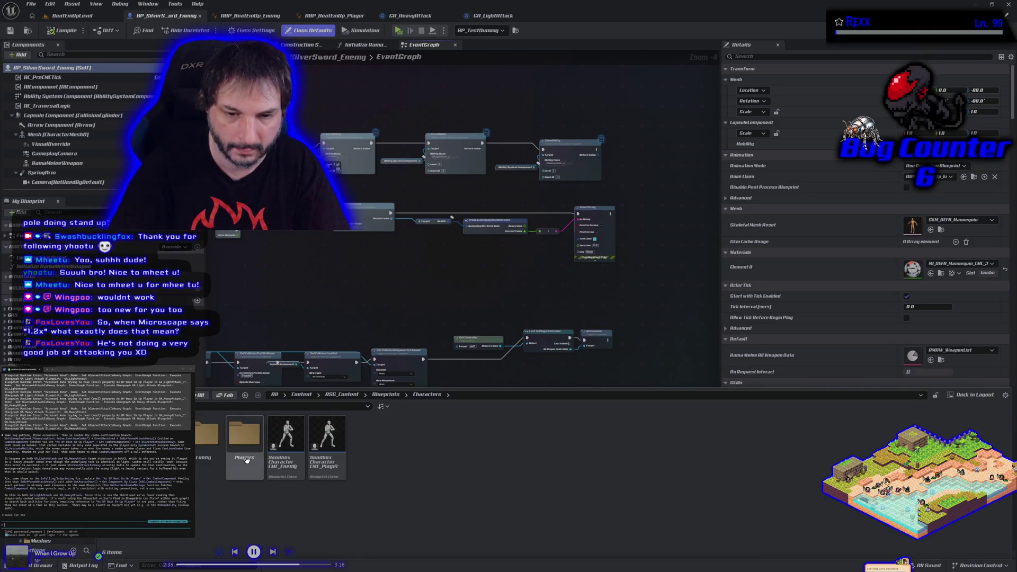
double_click(244, 435)
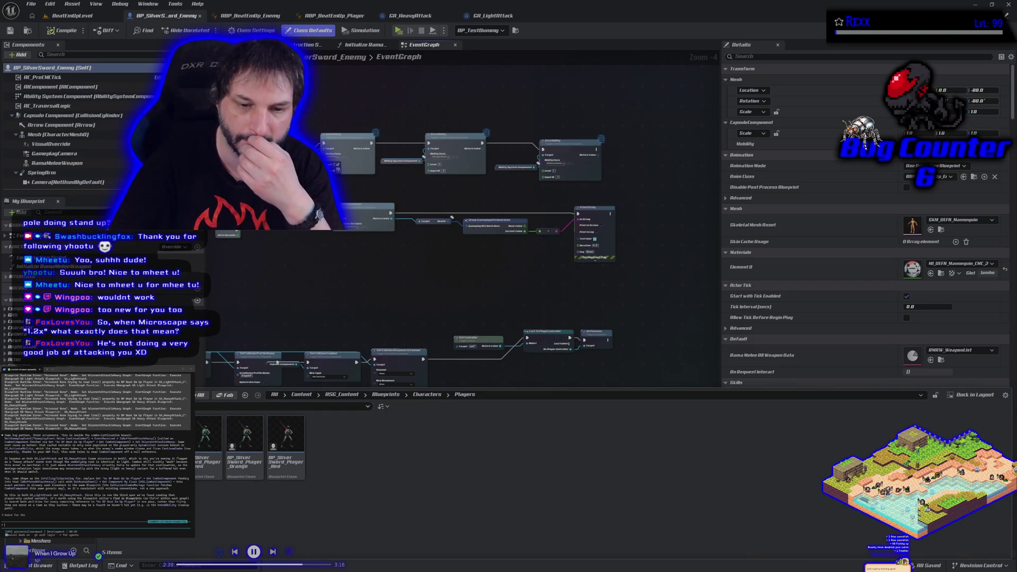
left_click(164, 440)
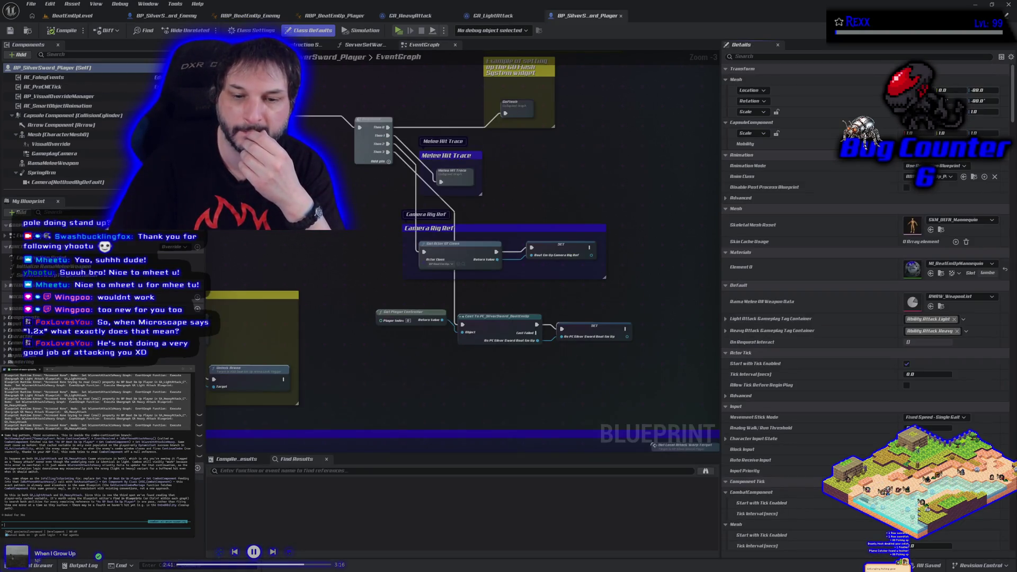
Step: Select the Melee Hit Trace comment group in the player blueprint and return to BP_SilverSword_Enemy's graph
scroll(400, 352, "up", 2)
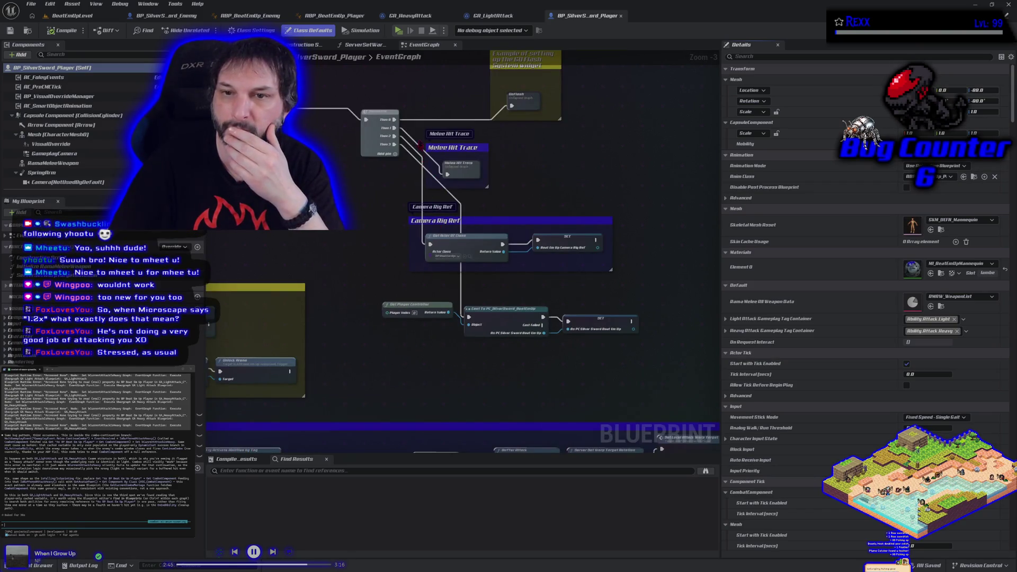
mouse_move(420, 132)
left_mouse_down()
mouse_move(462, 183)
mouse_move(499, 199)
left_mouse_up()
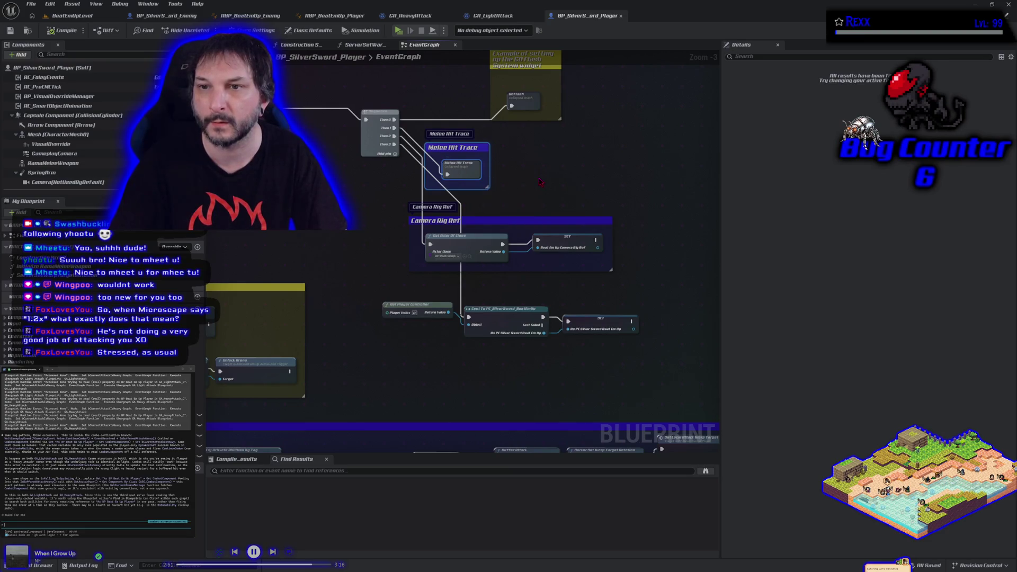
left_click(166, 15)
left_click_drag(653, 174, 539, 192)
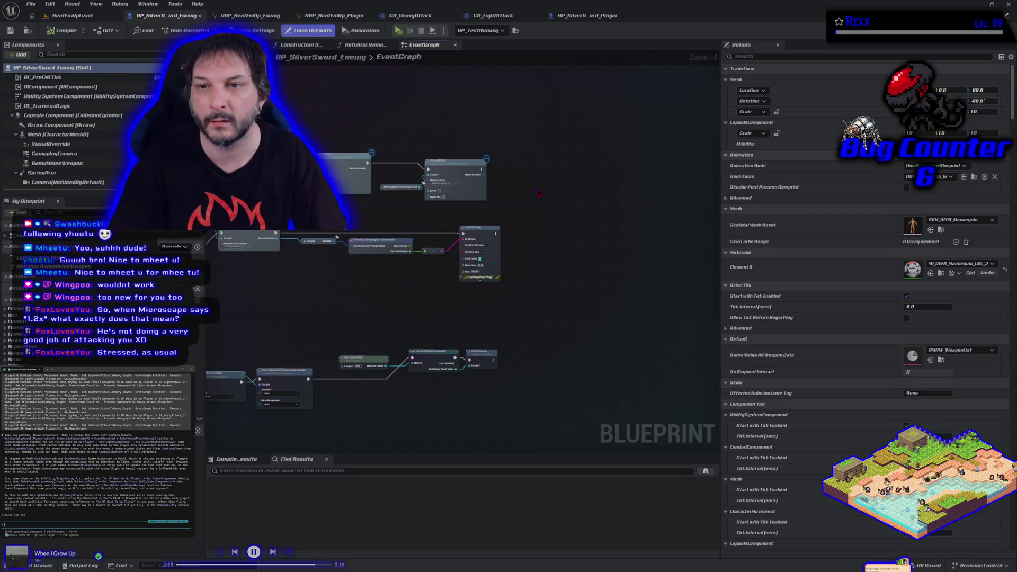
Step: Paste the Melee Hit Trace group into the enemy EventGraph and open it to inspect
key("ctrl+v")
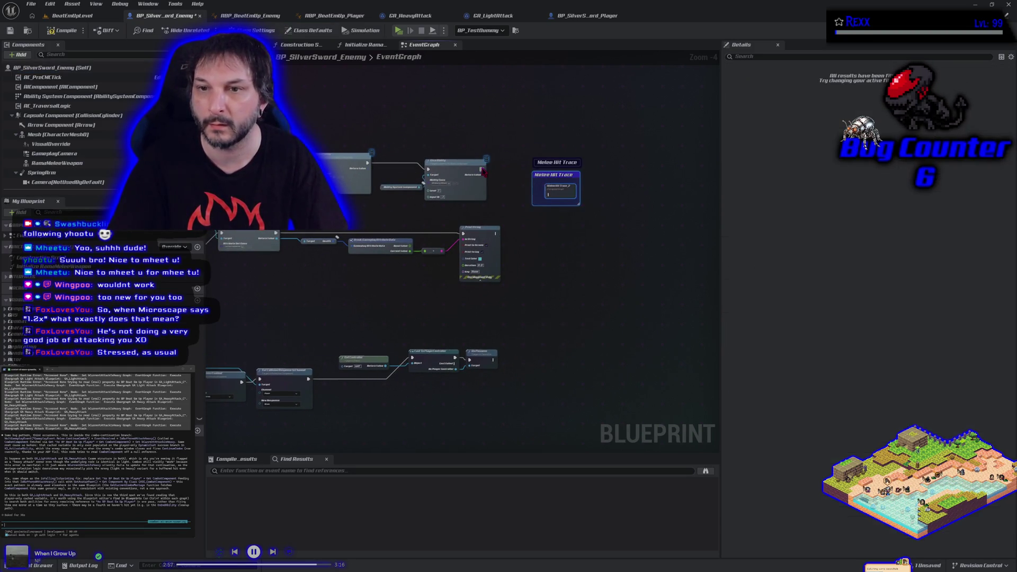
double_click(556, 195)
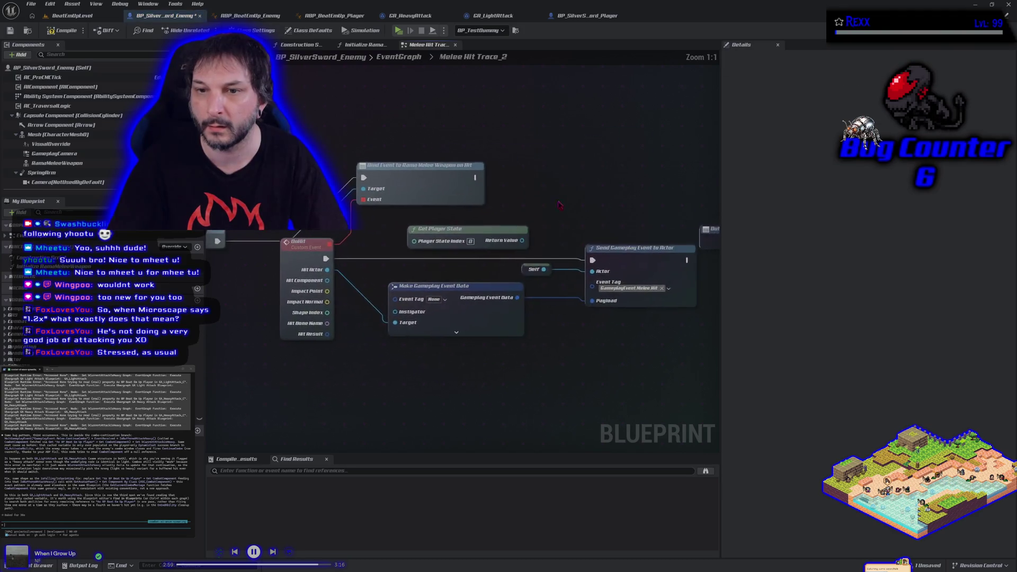
scroll(428, 330, "down", 2)
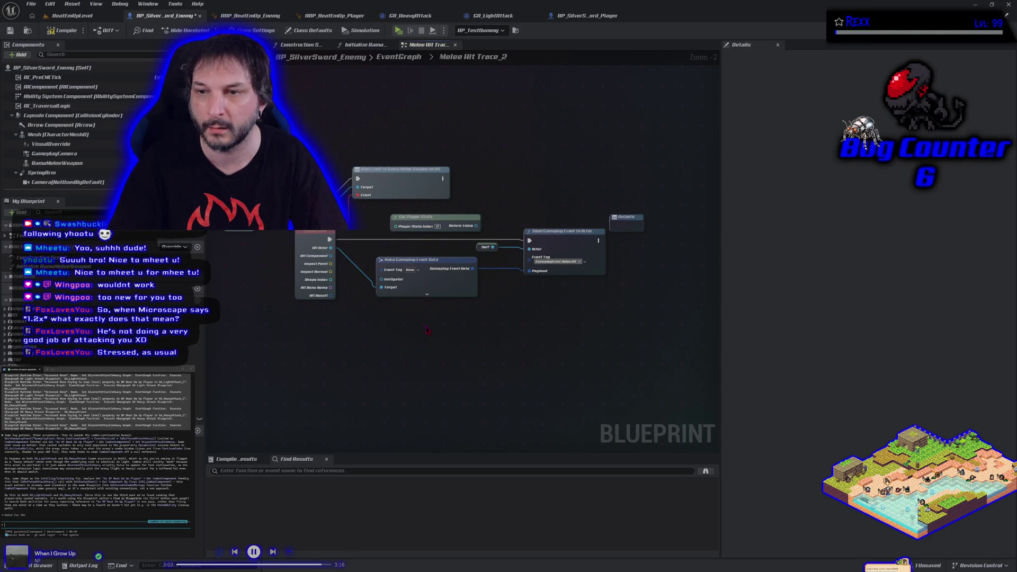
Step: Compile and save BP_SilverSword_Enemy, then return to BeatEmUpLevel
left_click(62, 33)
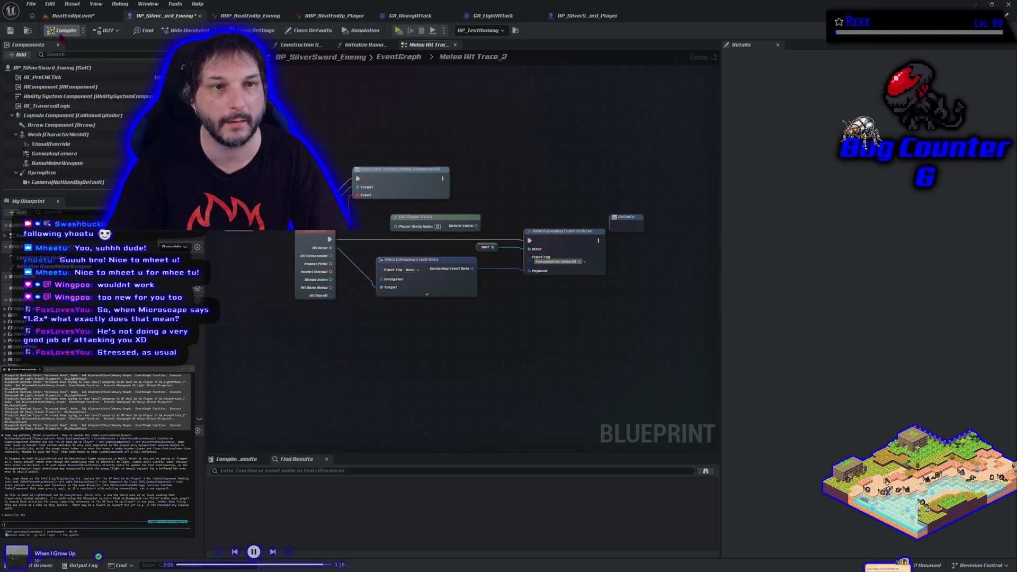
left_click(10, 31)
left_click(71, 16)
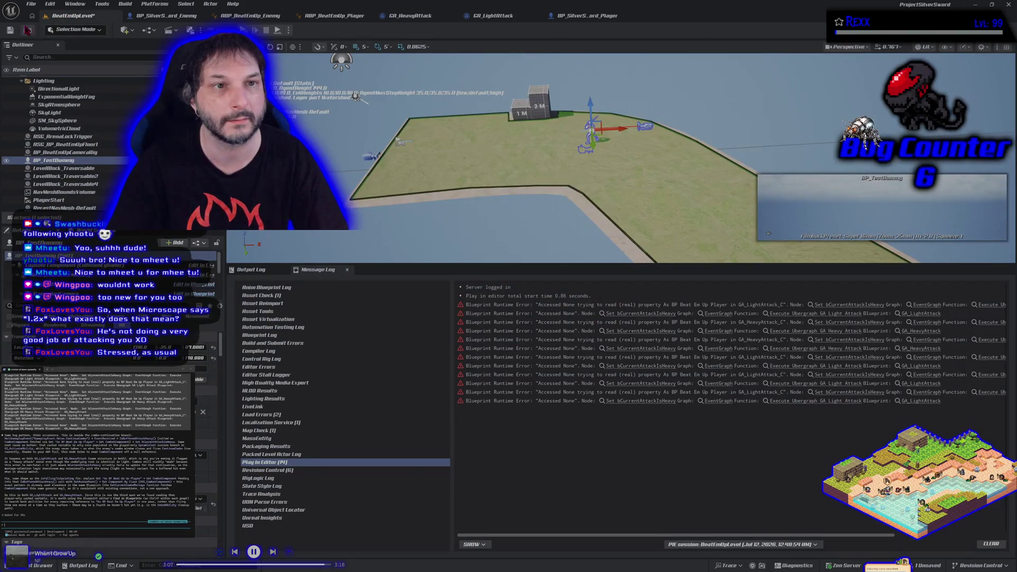
Step: Save all assets and launch a new Play in Editor test with Alt+P
left_click(10, 30)
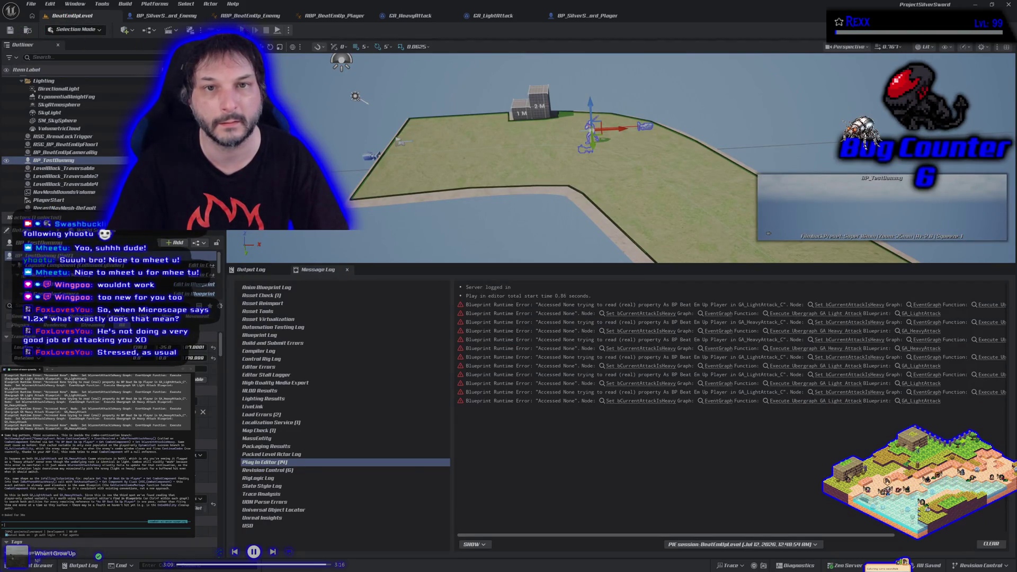
key("alt+p")
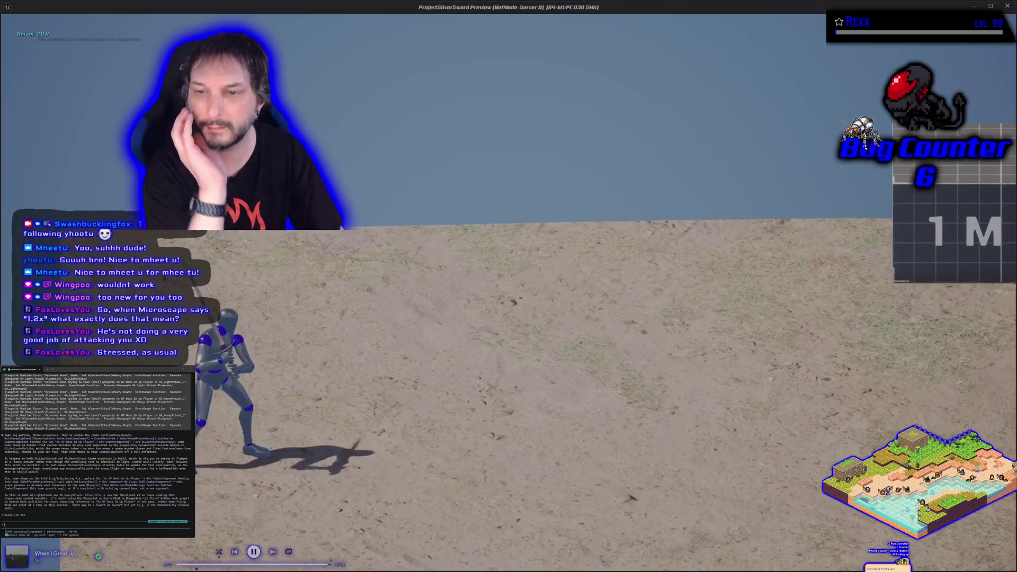